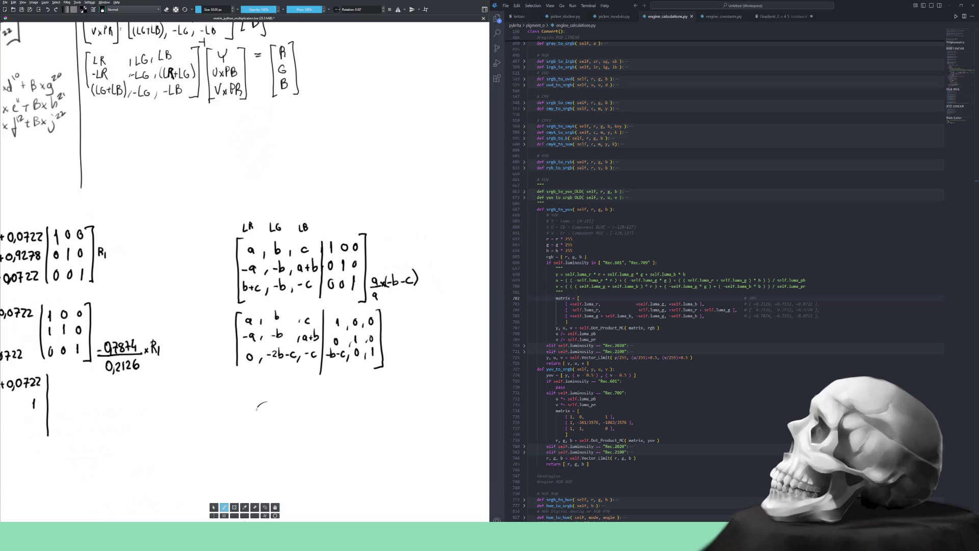
Undo the stray E, shift the view toward the lower matrices, and test a stroke.
key("ctrl+z")
key("ctrl+z")
left_click_drag(303, 420, 273, 398)
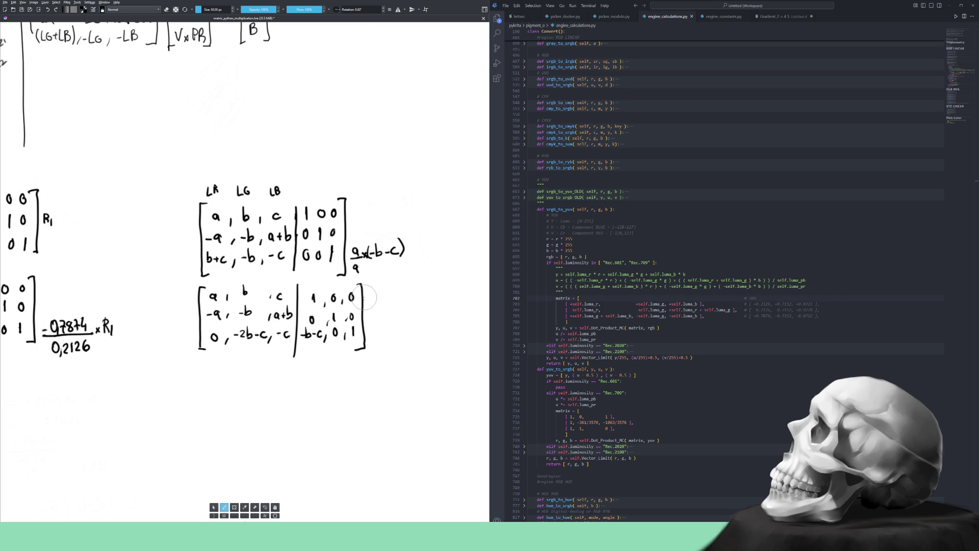
mouse_move(376, 310)
left_mouse_down()
mouse_move(389, 421)
mouse_move(424, 286)
mouse_move(431, 316)
mouse_move(440, 288)
left_mouse_up()
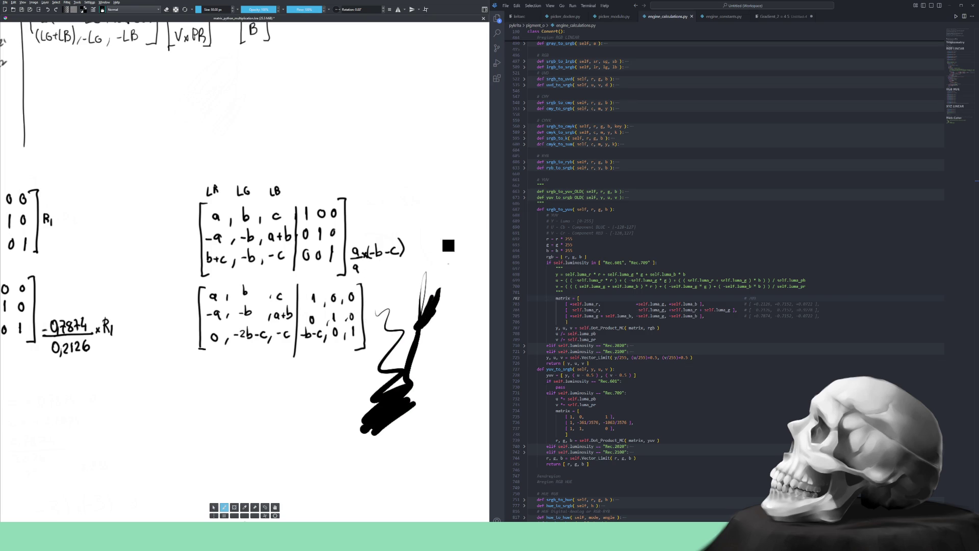
key("Delete")
Shrink the brush with [ to a thinner writing size, clearing the trial strokes.
left_click_drag(330, 449, 383, 385)
key("ctrl+z")
key("bracketleft")
key("bracketleft")
key("bracketleft")
mouse_move(339, 438)
left_mouse_down()
mouse_move(372, 402)
mouse_move(380, 408)
mouse_move(413, 352)
left_mouse_up()
key("Delete")
mouse_move(380, 406)
left_mouse_down()
mouse_move(400, 385)
mouse_move(382, 407)
mouse_move(403, 356)
left_mouse_up()
key("Delete")
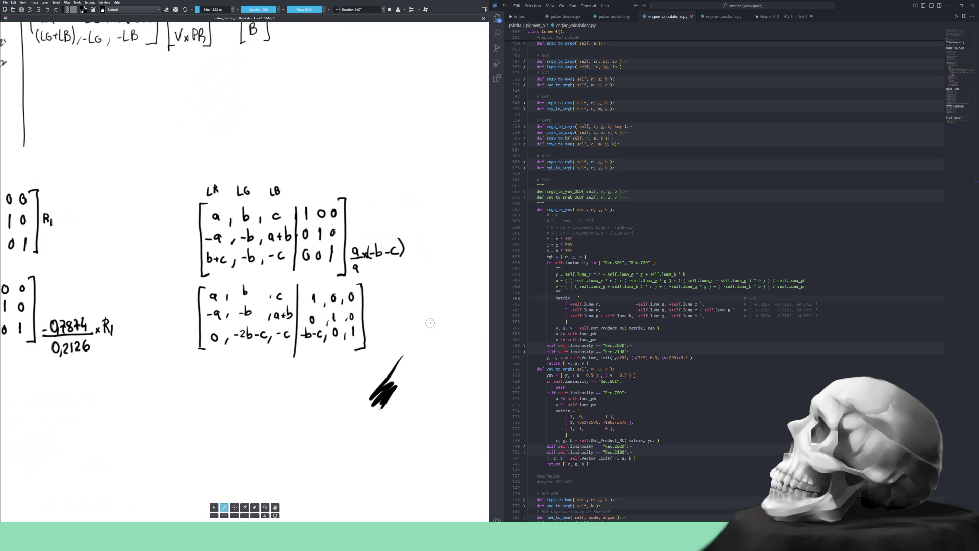
key("Delete")
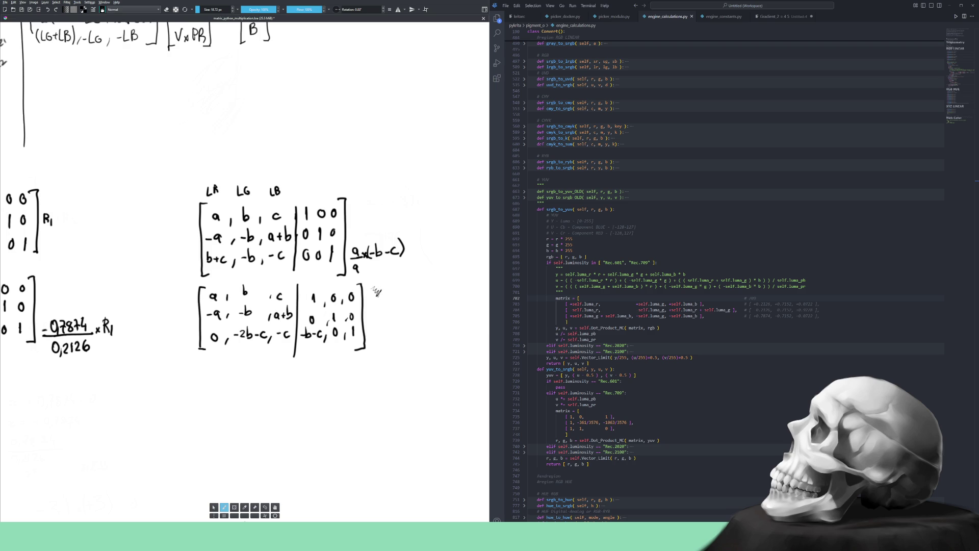
Undo the small scribble and adjust the brush size using a trial mark.
key("ctrl+z")
left_click_drag(380, 309, 392, 306)
key("ctrl+z")
left_click(397, 301)
Write + R3 after the note and erase the stray 9 and bracket before x(-b-c).
left_click_drag(413, 249, 433, 255)
key("e")
left_click_drag(359, 251, 353, 256)
key("e")
left_click_drag(373, 308, 409, 313)
Draw a new matrix below with rows a, 0, 0 / 0, 0, a+b-c / 0, -2b-c, -c, plus a divider.
mouse_move(203, 362)
left_mouse_down()
mouse_move(196, 417)
mouse_move(205, 418)
left_mouse_up()
mouse_move(214, 366)
left_mouse_down()
mouse_move(209, 406)
mouse_move(218, 407)
mouse_move(219, 375)
mouse_move(233, 374)
left_mouse_up()
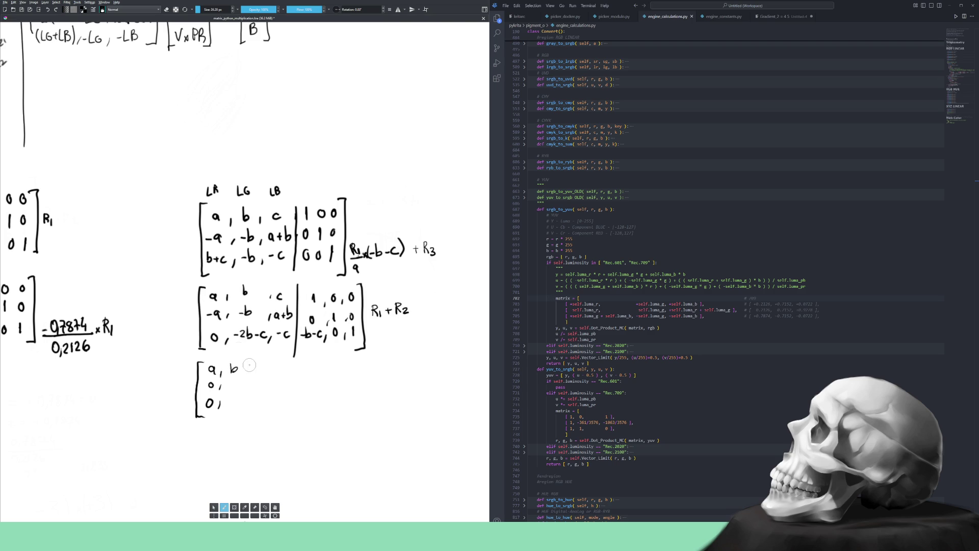
mouse_move(233, 380)
left_mouse_down()
mouse_move(230, 400)
mouse_move(248, 406)
mouse_move(252, 374)
mouse_move(251, 407)
left_mouse_up()
mouse_move(269, 368)
left_mouse_down()
mouse_move(264, 387)
mouse_move(286, 388)
mouse_move(268, 403)
left_mouse_up()
left_click_drag(295, 364, 294, 418)
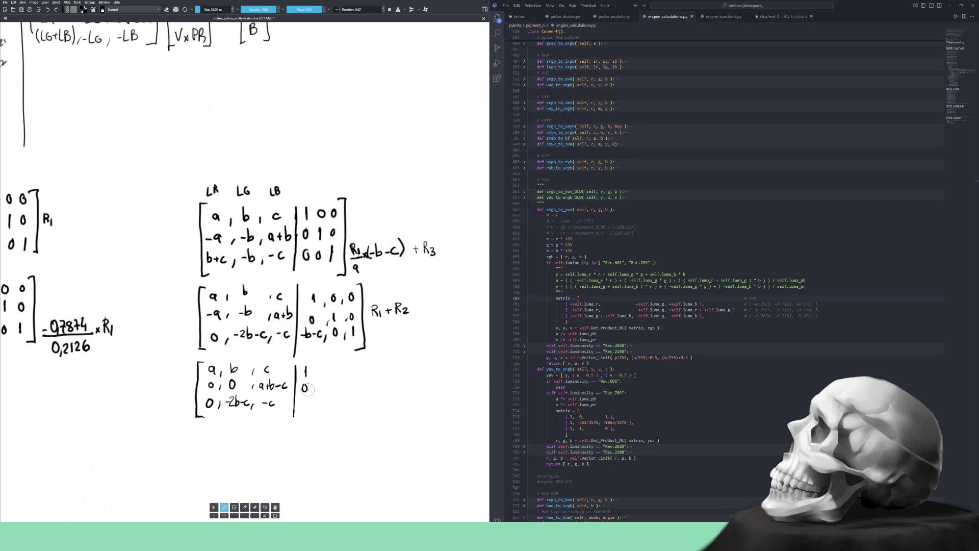
key("e")
left_click_drag(308, 384, 305, 392)
Fill in the third matrix's right-hand block entries and close it with a right bracket.
key("e")
left_click_drag(306, 383, 306, 391)
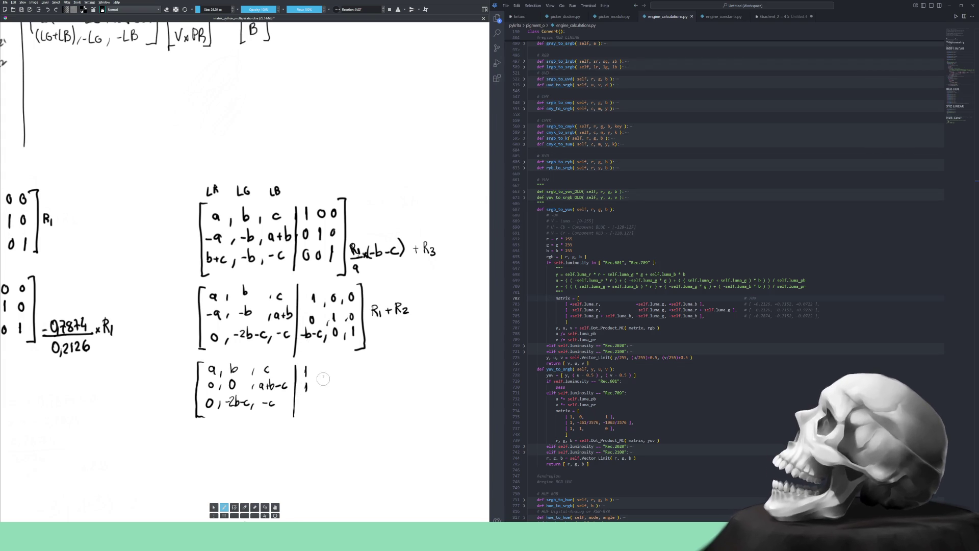
left_click_drag(318, 371, 317, 377)
mouse_move(318, 389)
left_mouse_down()
mouse_move(330, 365)
mouse_move(355, 366)
left_mouse_up()
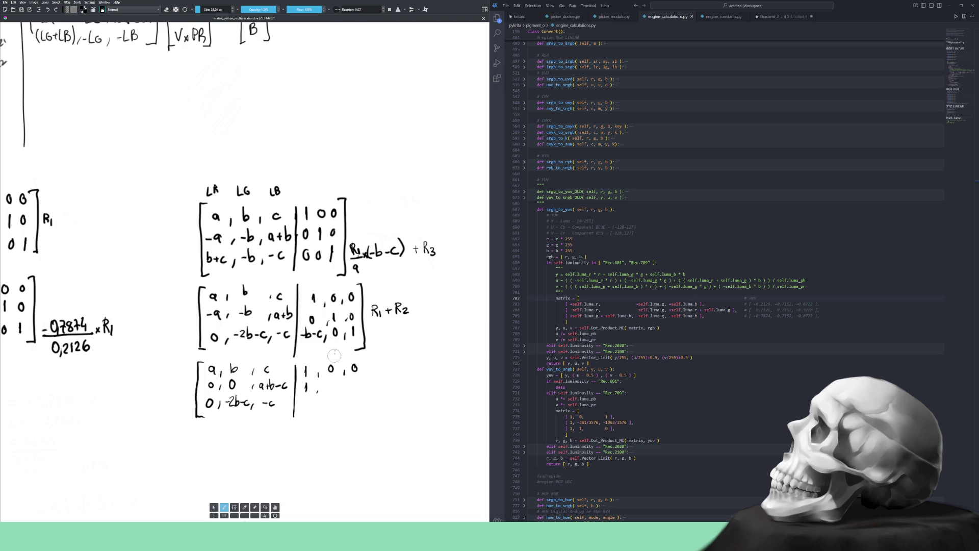
left_click_drag(332, 382, 344, 392)
left_click_drag(299, 406, 304, 407)
mouse_move(302, 401)
left_mouse_down()
mouse_move(316, 412)
mouse_move(330, 402)
mouse_move(352, 411)
left_mouse_up()
left_click_drag(363, 361, 365, 418)
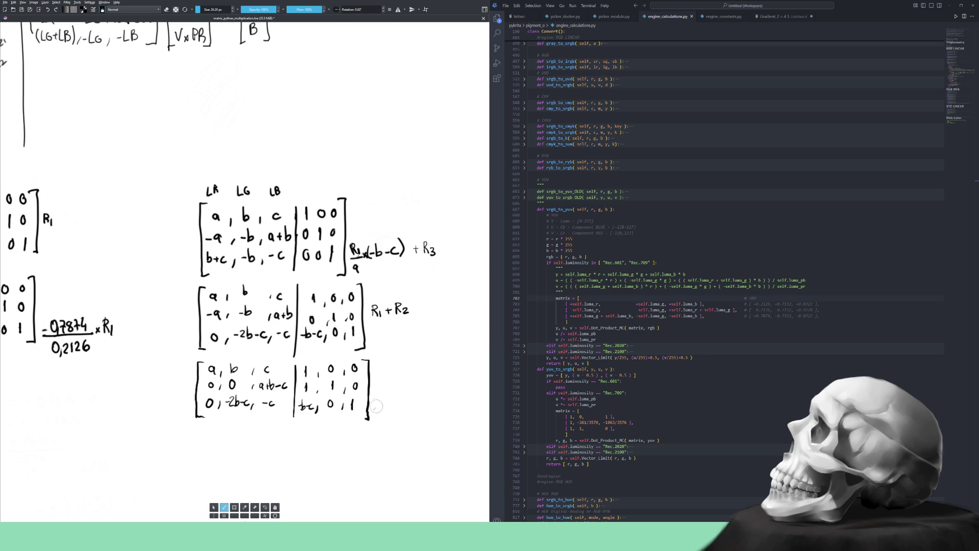
Write the note (-2R₁-c)+R₃ beside the bottom row, redoing a misplaced parenthesis.
left_click_drag(378, 406, 395, 413)
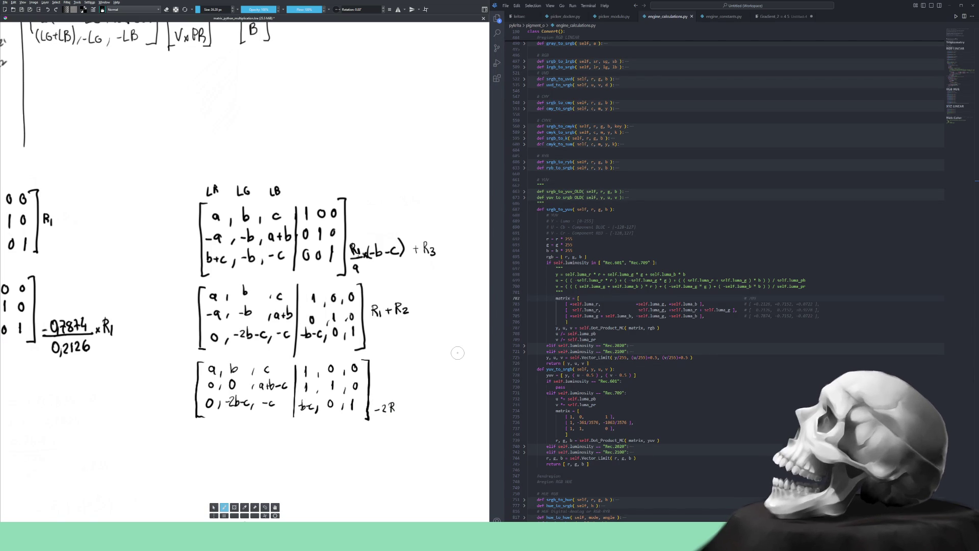
left_click_drag(397, 405, 397, 414)
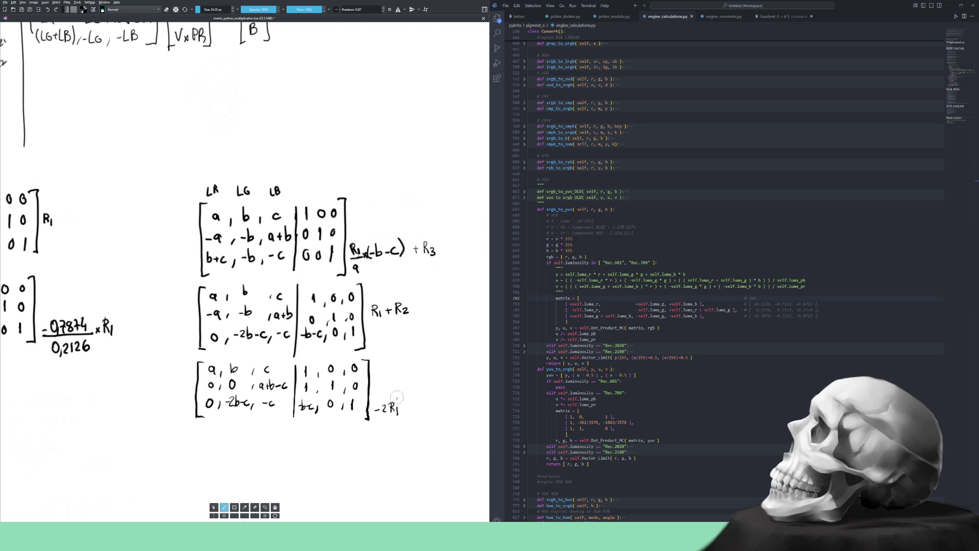
left_click_drag(412, 401, 411, 414)
key("ctrl+z")
mouse_move(416, 399)
left_mouse_down()
mouse_move(418, 413)
mouse_move(376, 415)
left_mouse_up()
left_click_drag(436, 401, 442, 416)
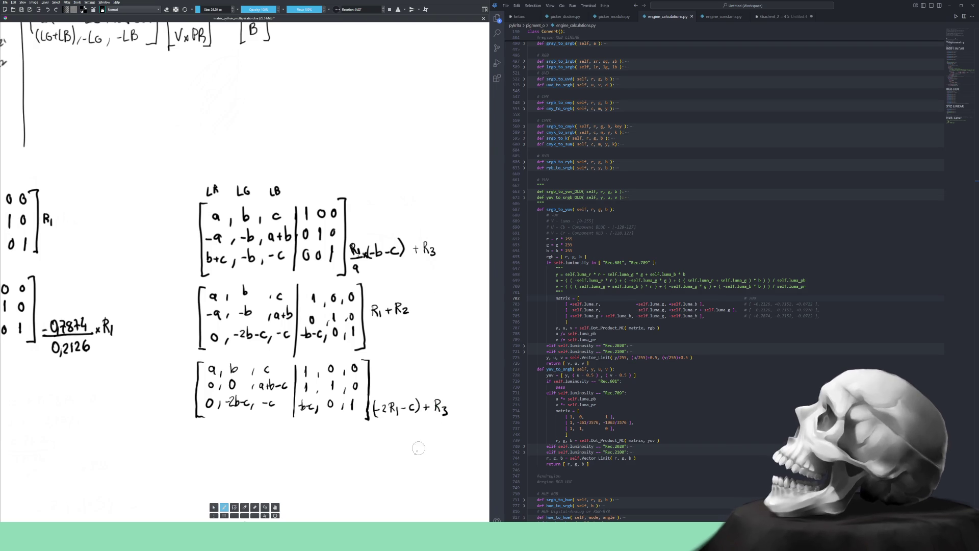
left_click_drag(388, 432, 379, 402)
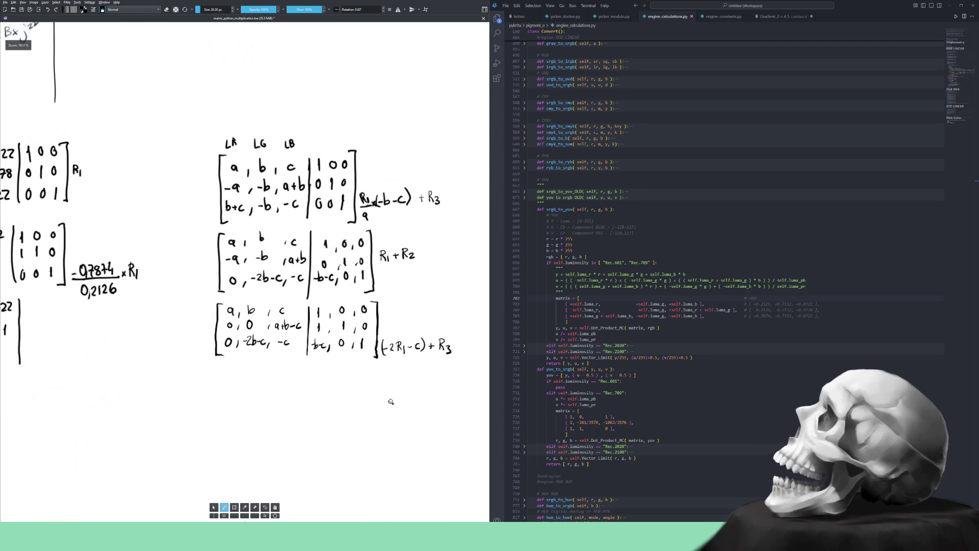
scroll(379, 401, "up", 1)
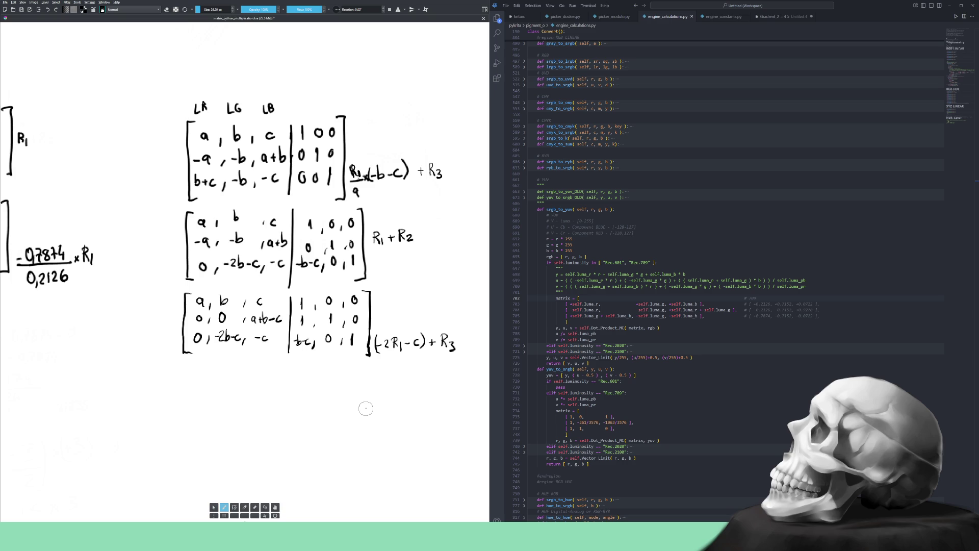
Below the third matrix, draw an opening bracket, write 'a,' and start the second row with 0.
left_click_drag(182, 378, 181, 414)
left_click_drag(199, 369, 196, 385)
left_click_drag(207, 372, 221, 375)
mouse_move(223, 383)
left_mouse_down()
mouse_move(221, 403)
mouse_move(235, 378)
mouse_move(252, 375)
mouse_move(234, 393)
mouse_move(246, 391)
left_mouse_up()
Write a+b-c and 4c in the last column, draw the divider, and add right rows 1,0,0 and 1,1,0.
left_click_drag(247, 388, 252, 387)
left_click_drag(249, 385, 250, 392)
mouse_move(255, 383)
left_mouse_down()
mouse_move(271, 391)
mouse_move(235, 411)
left_mouse_up()
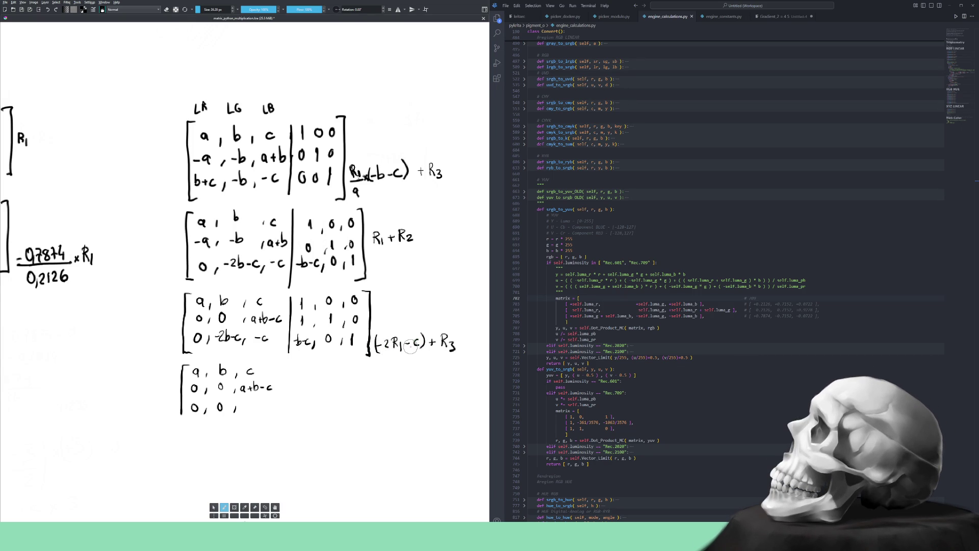
left_click_drag(243, 400, 247, 407)
left_click_drag(280, 361, 278, 418)
left_click_drag(313, 368, 326, 376)
left_click_drag(305, 389, 304, 394)
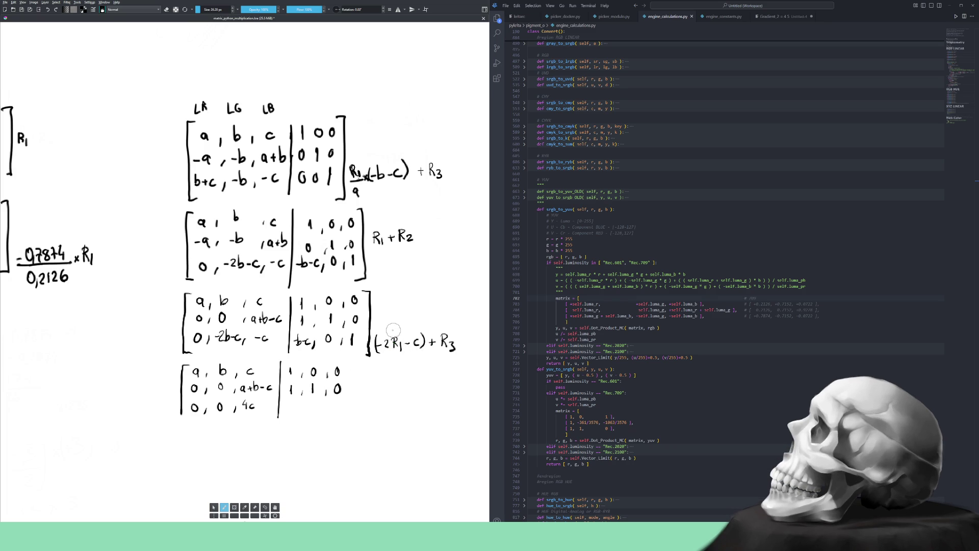
Jot a -2 scratch note and write -b-2c in the third augmented row.
left_click_drag(389, 323, 410, 319)
left_click_drag(289, 404, 293, 410)
left_click_drag(302, 409, 305, 410)
left_click_drag(311, 405, 307, 410)
Erase the wrong 0, 0 right-side entries, rewrite 1 and a comma, and erase the scratch note.
key("e")
mouse_move(339, 371)
left_mouse_down()
mouse_move(330, 395)
mouse_move(349, 423)
mouse_move(318, 408)
mouse_move(326, 413)
left_mouse_up()
key("e")
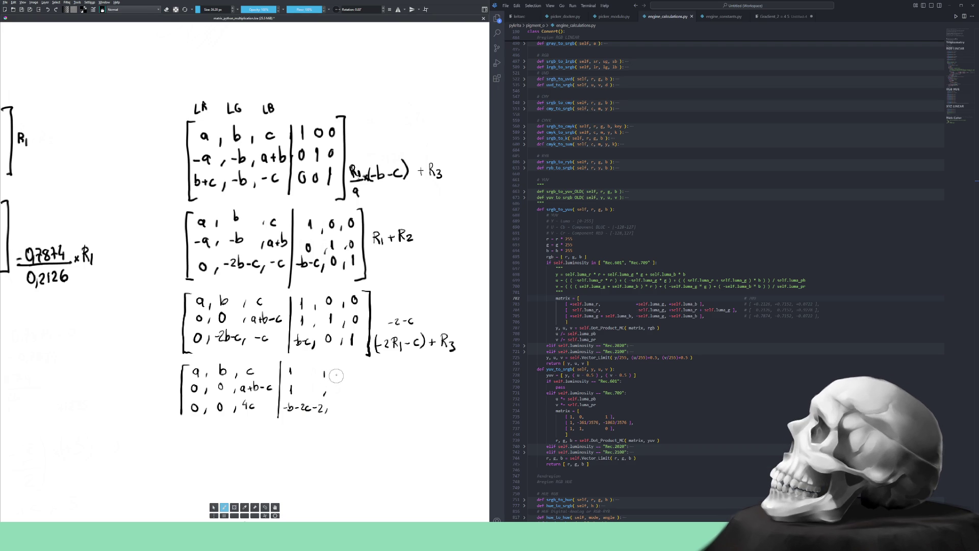
left_click_drag(341, 387, 352, 396)
left_click_drag(354, 376, 352, 381)
key("e")
mouse_move(395, 321)
left_mouse_down()
mouse_move(415, 318)
mouse_move(399, 316)
left_mouse_up()
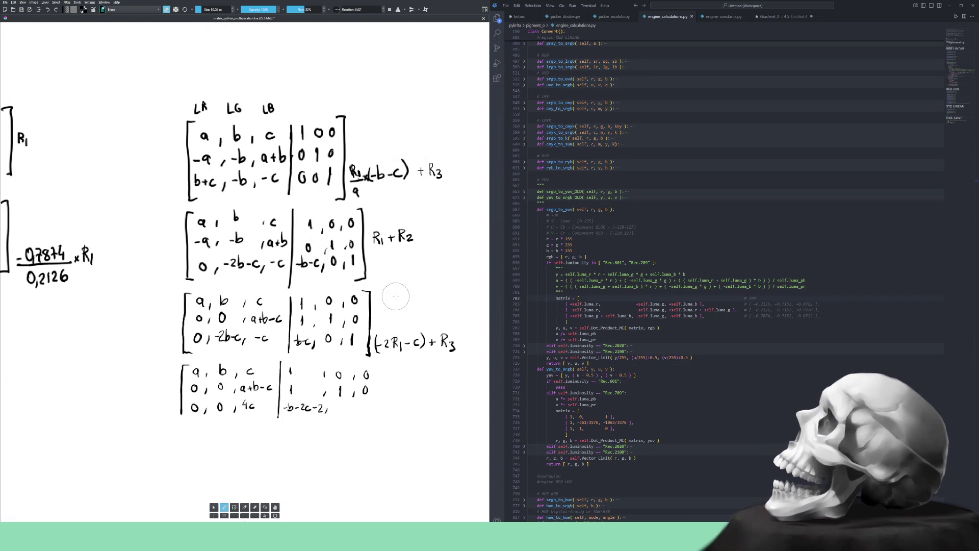
key("e")
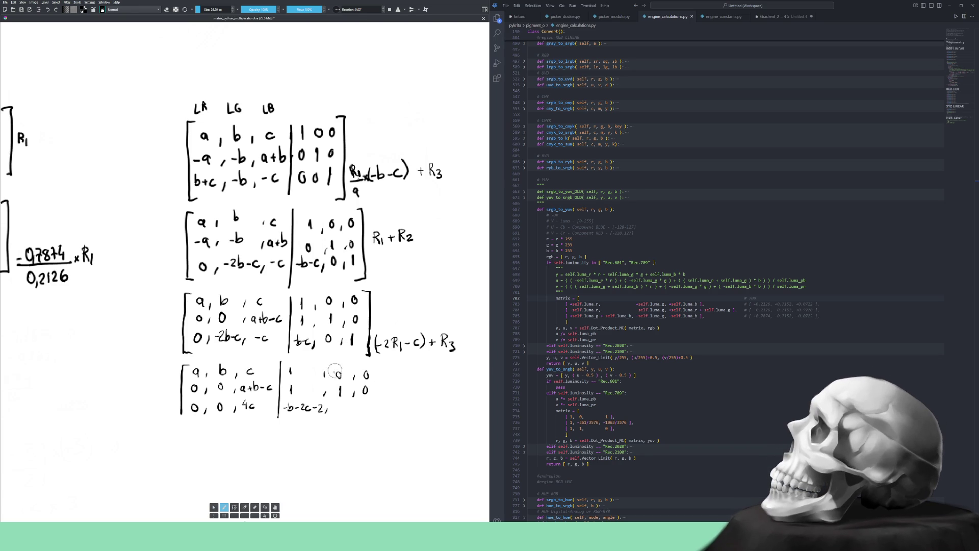
Finish the third augmented row with -c and -c+1, then close the matrix with a right bracket.
left_click_drag(347, 404, 351, 412)
left_click_drag(368, 403, 374, 406)
left_click_drag(372, 403, 376, 409)
left_click_drag(380, 366, 380, 413)
mouse_move(336, 479)
left_mouse_down()
mouse_move(350, 388)
mouse_move(345, 404)
left_mouse_up()
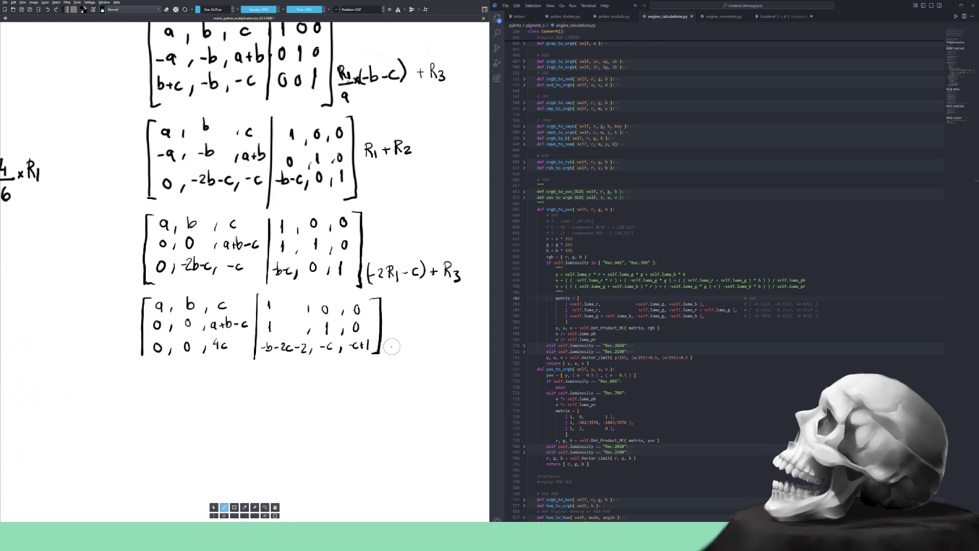
Label the fourth matrix with the row operation -4R1 + R3.
left_click_drag(389, 347, 404, 351)
left_click_drag(405, 340, 406, 346)
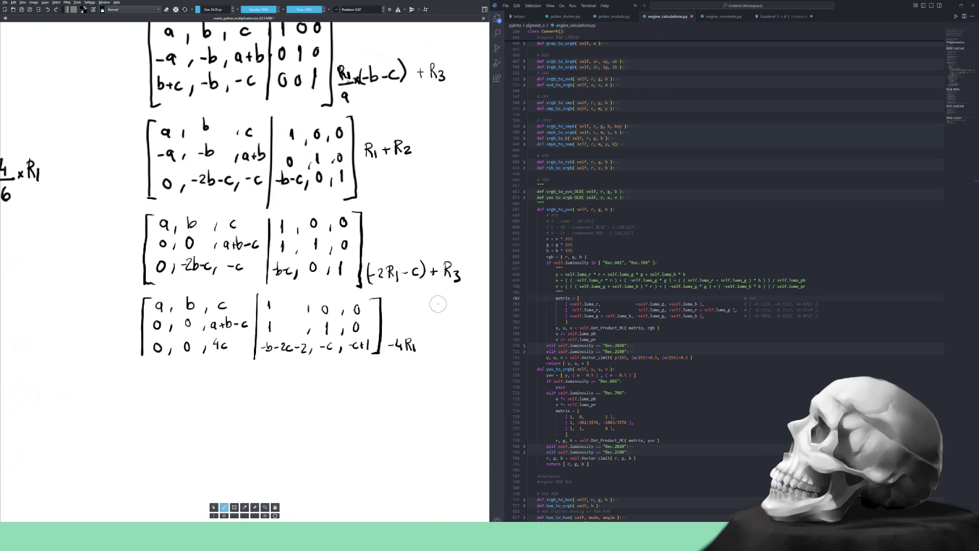
left_click_drag(421, 347, 425, 352)
mouse_move(434, 340)
left_mouse_down()
mouse_move(434, 352)
mouse_move(445, 352)
left_mouse_up()
Draw a fifth matrix below with first row a, b, c and second row 0, 0, a+b-c.
left_click_drag(145, 373, 142, 435)
left_click_drag(159, 380, 194, 386)
left_click_drag(216, 377, 215, 384)
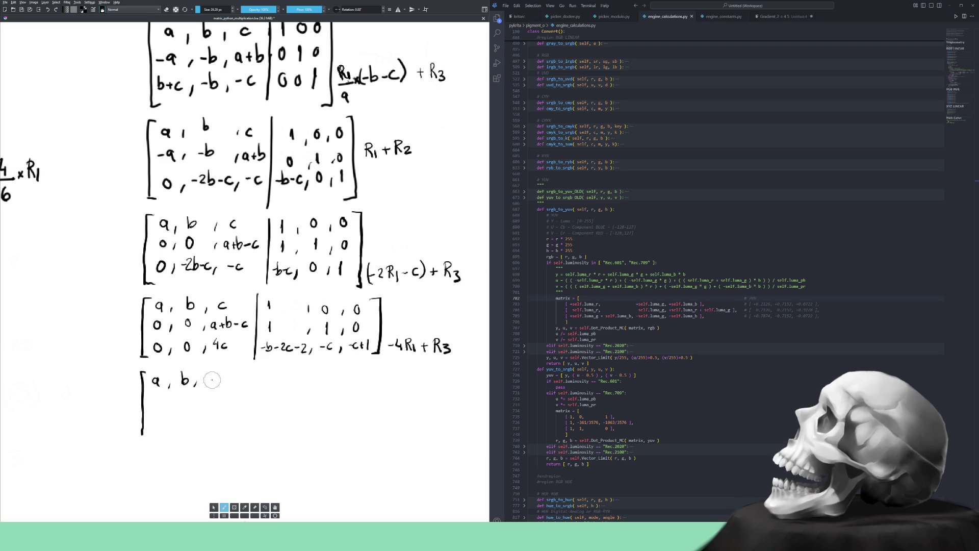
left_click_drag(156, 399, 193, 406)
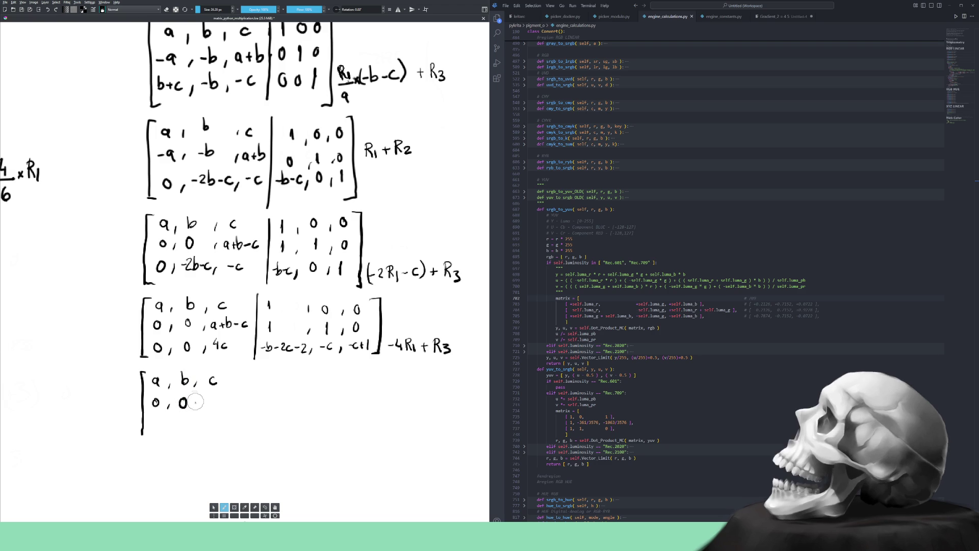
key("e")
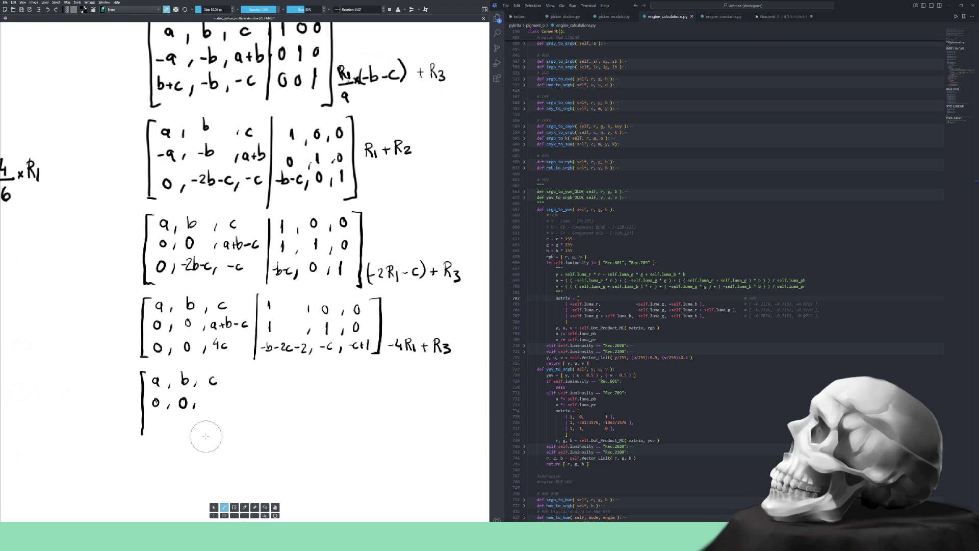
key("e")
left_click_drag(210, 398, 225, 403)
left_click_drag(231, 399, 235, 398)
left_click_drag(243, 396, 242, 403)
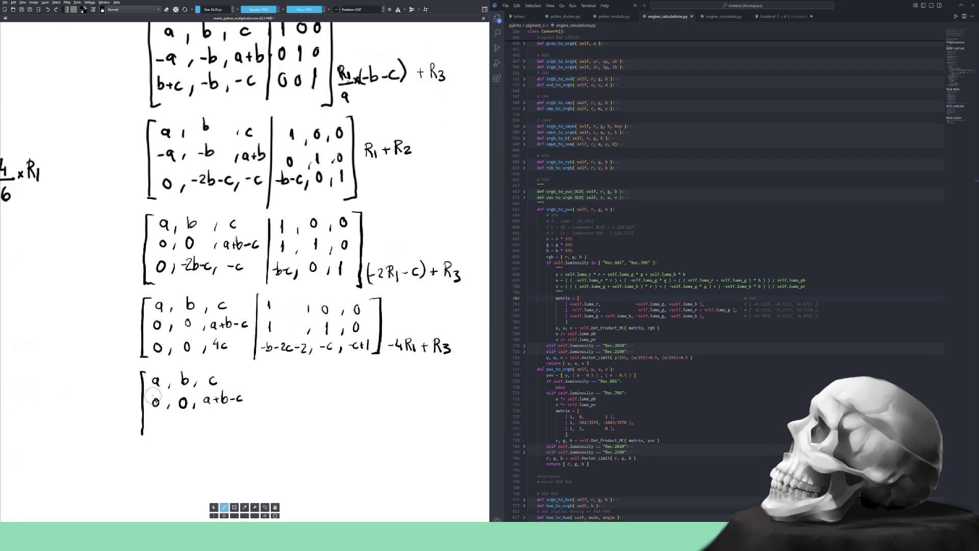
Erase the -4R1 + R3 note beside the fourth matrix and return to the brush.
key("e")
mouse_move(452, 332)
left_mouse_down()
mouse_move(422, 357)
mouse_move(407, 334)
mouse_move(402, 348)
left_mouse_up()
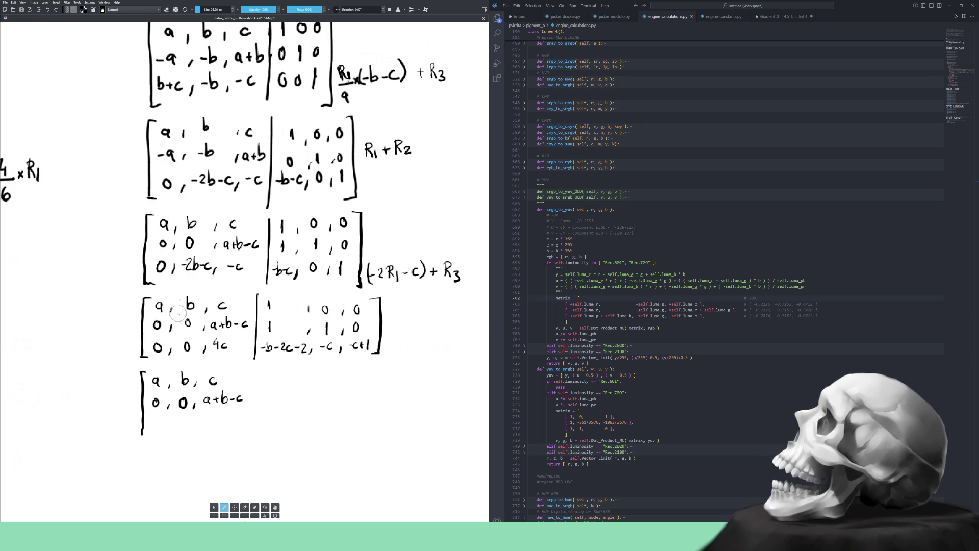
key("e")
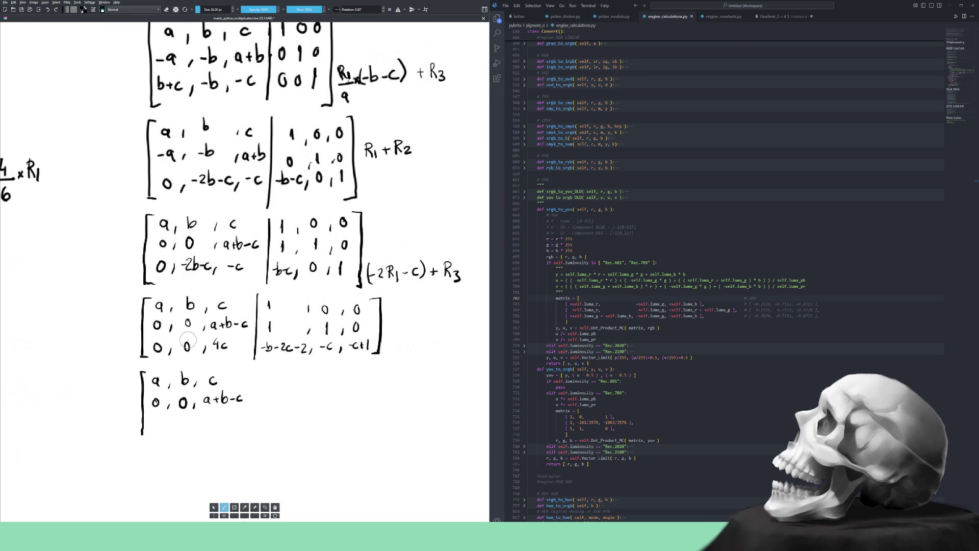
scroll(314, 382, "down", 2)
Erase the fourth and unfinished fifth matrices so the third is last, then switch to YouTube.
scroll(315, 384, "down", 1)
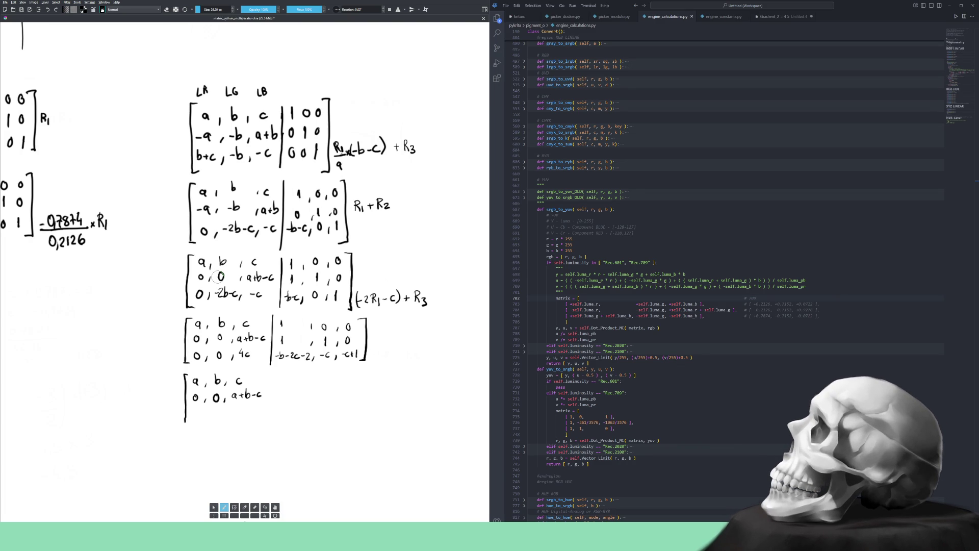
key("e")
mouse_move(384, 350)
left_mouse_down()
mouse_move(357, 352)
mouse_move(364, 323)
mouse_move(279, 337)
left_mouse_up()
mouse_move(335, 363)
left_mouse_down()
mouse_move(254, 320)
mouse_move(204, 336)
mouse_move(235, 341)
mouse_move(174, 393)
mouse_move(188, 385)
mouse_move(245, 398)
mouse_move(250, 386)
left_mouse_up()
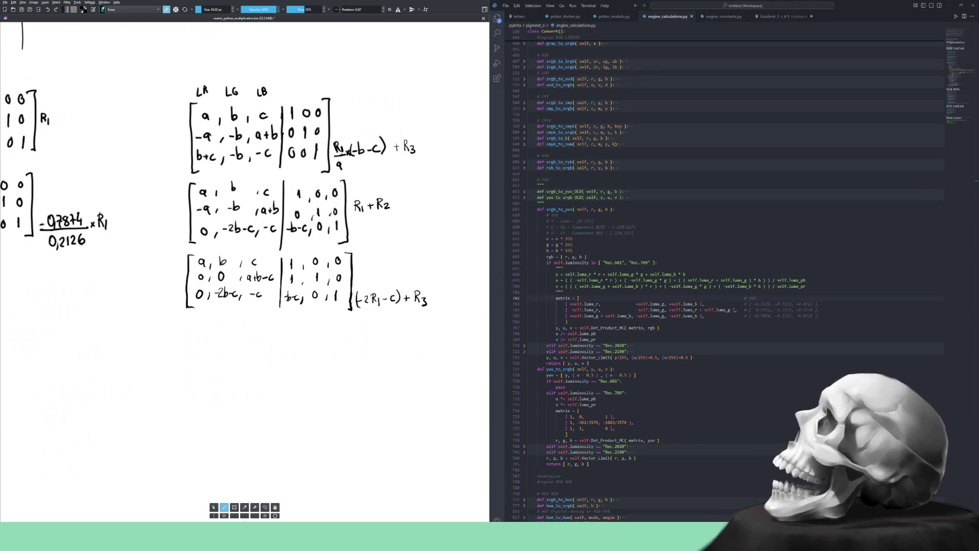
key("alt+Tab")
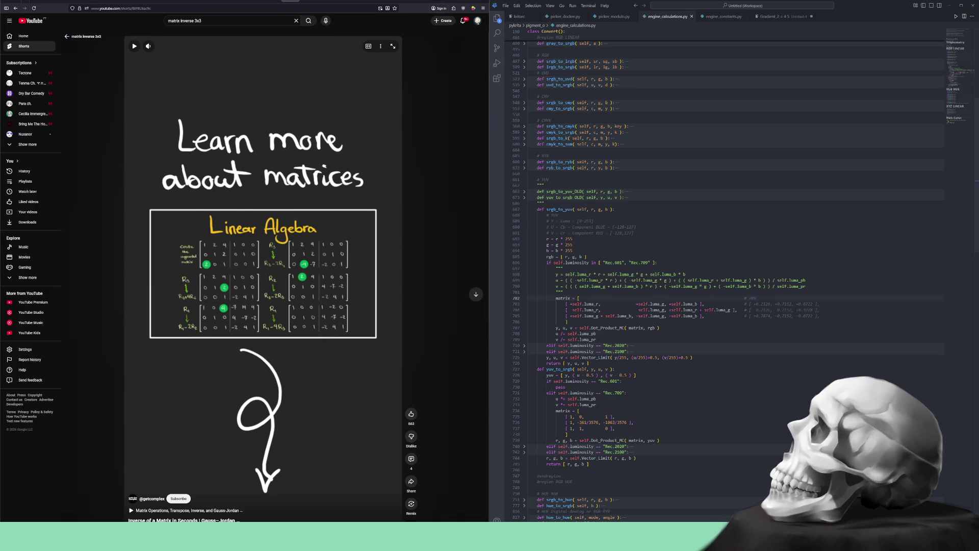
Return from the YouTube matrix-inverse Short to the Krita canvas.
left_click(462, 2)
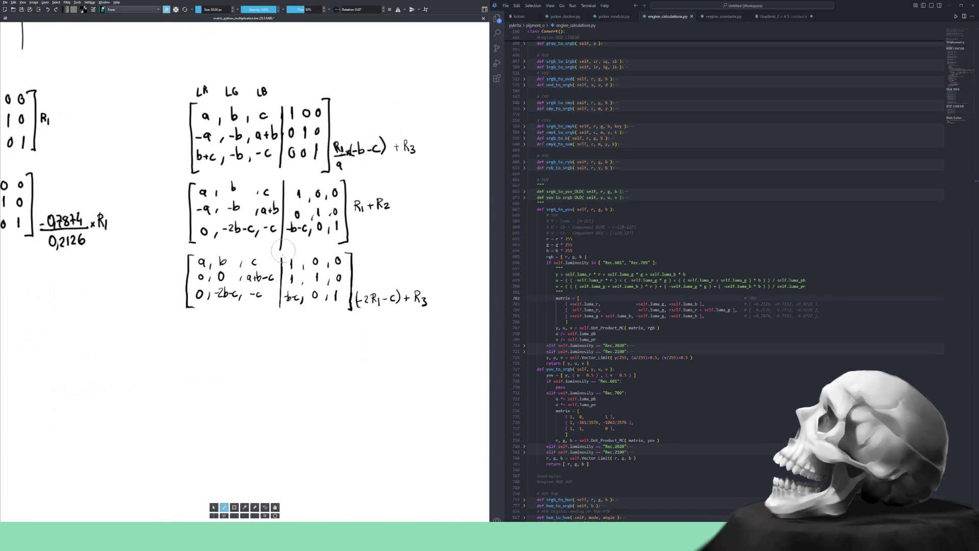
key("2")
key("1")
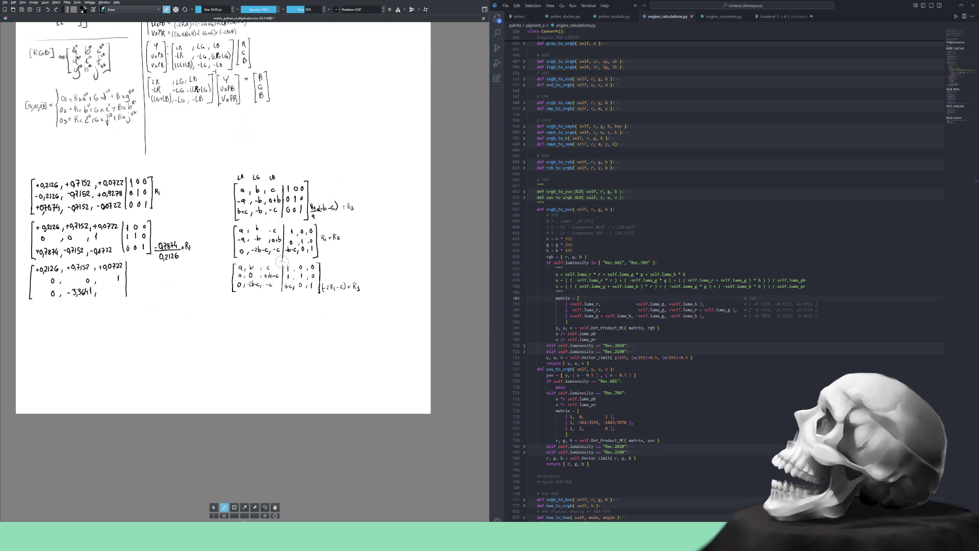
key("e")
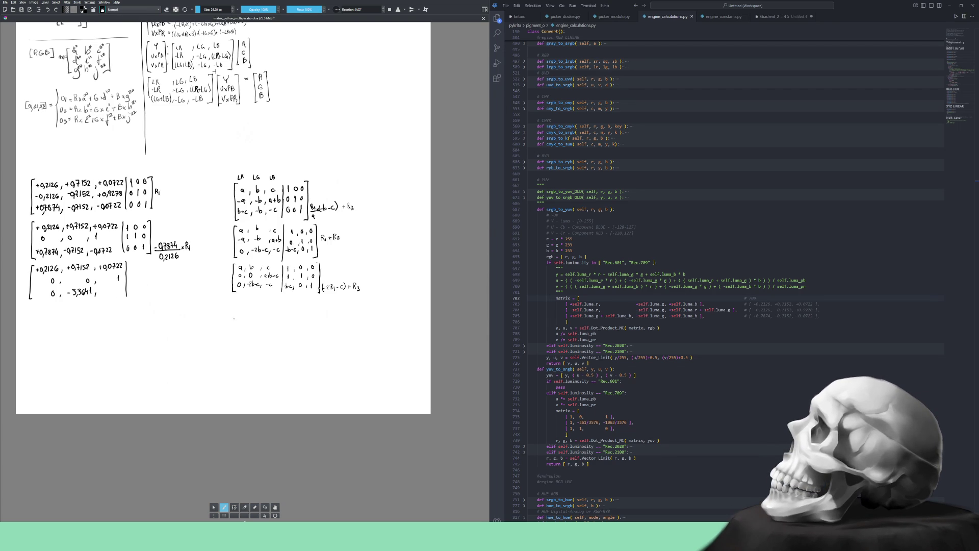
Handwrite a bracketed a, b, c / -a, -b matrix and begin a second matrix with M11.
mouse_move(230, 322)
left_mouse_down()
mouse_move(233, 355)
mouse_move(241, 329)
mouse_move(258, 329)
left_mouse_up()
mouse_move(264, 326)
left_mouse_down()
mouse_move(271, 328)
mouse_move(236, 337)
mouse_move(249, 339)
left_mouse_up()
mouse_move(253, 337)
left_mouse_down()
mouse_move(281, 339)
mouse_move(236, 352)
mouse_move(245, 349)
left_mouse_up()
left_click_drag(243, 346, 277, 352)
mouse_move(284, 317)
left_mouse_down()
mouse_move(284, 354)
mouse_move(294, 327)
mouse_move(302, 354)
left_mouse_up()
left_click_drag(304, 328, 311, 328)
Erase the rough M11 note beside the bracket and return to the brush.
left_click_drag(314, 324, 314, 328)
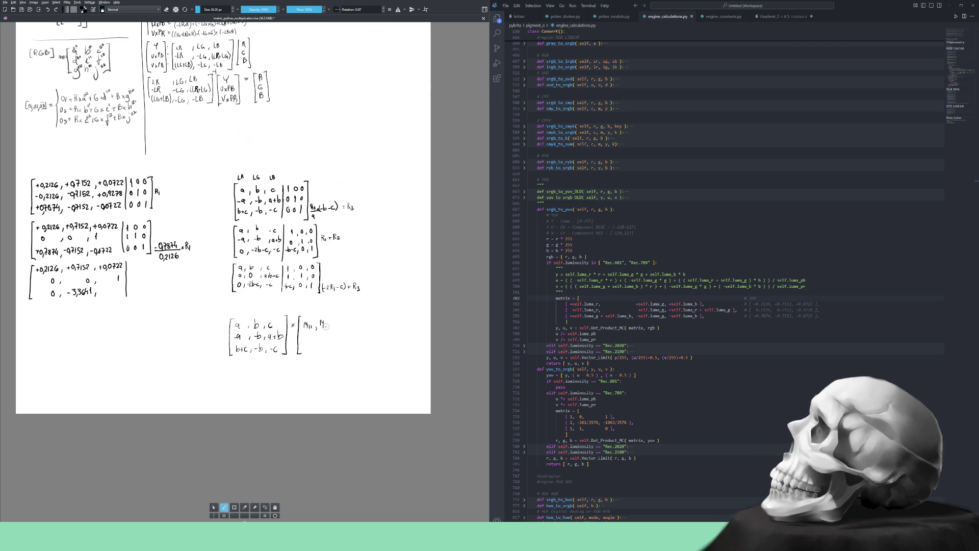
key("e")
left_click_drag(306, 322, 320, 333)
key("e")
Write a bracketed 3×3 matrix of lettered M entries after the a, b, c matrix.
mouse_move(305, 320)
left_mouse_down()
mouse_move(317, 334)
mouse_move(345, 327)
left_mouse_up()
mouse_move(349, 324)
left_mouse_down()
mouse_move(305, 339)
mouse_move(351, 333)
left_mouse_up()
left_click_drag(312, 349, 346, 355)
mouse_move(352, 317)
left_mouse_down()
mouse_move(352, 355)
mouse_move(361, 322)
left_mouse_up()
Add an equals sign and start the identity matrix with columns 1, 0, 0 onward.
mouse_move(356, 325)
left_mouse_down()
mouse_move(372, 353)
mouse_move(372, 327)
left_mouse_up()
mouse_move(372, 333)
left_mouse_down()
mouse_move(373, 344)
mouse_move(380, 327)
left_mouse_up()
mouse_move(382, 330)
left_mouse_down()
mouse_move(381, 348)
mouse_move(388, 327)
mouse_move(390, 348)
mouse_move(399, 324)
mouse_move(401, 355)
left_mouse_up()
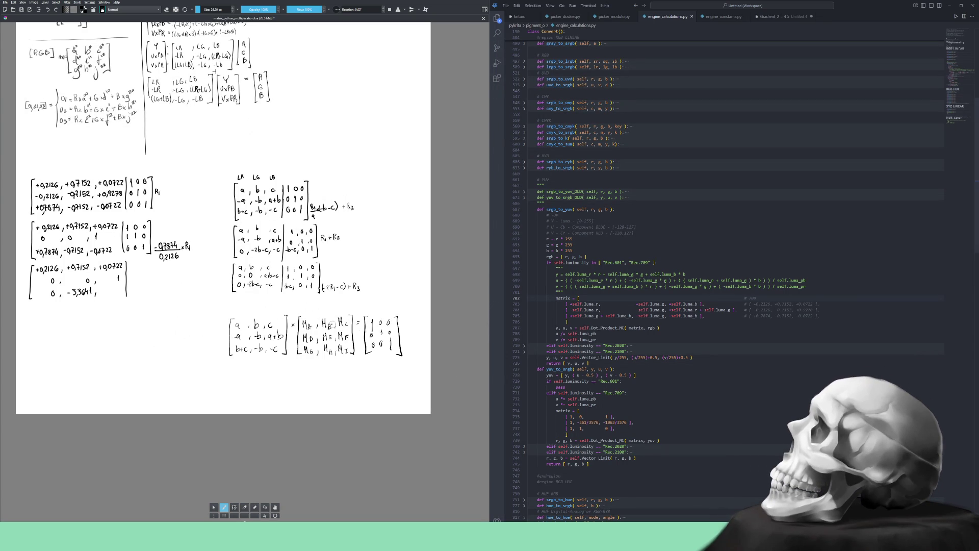
Zoom out, reset to 100% and pan up to the earlier equations at the page top.
key("minus")
key("minus")
key("minus")
key("1")
mouse_move(223, 206)
left_mouse_down()
mouse_move(256, 315)
mouse_move(255, 305)
left_mouse_up()
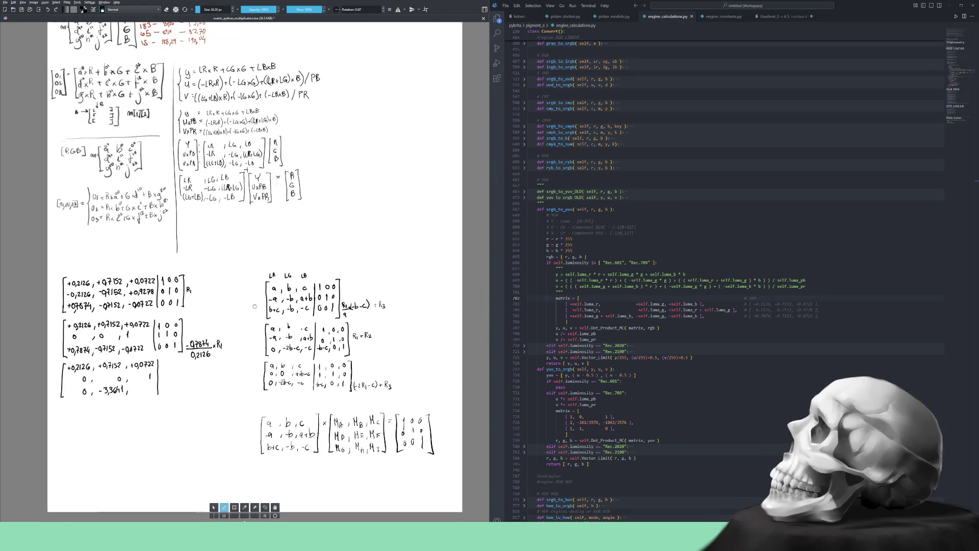
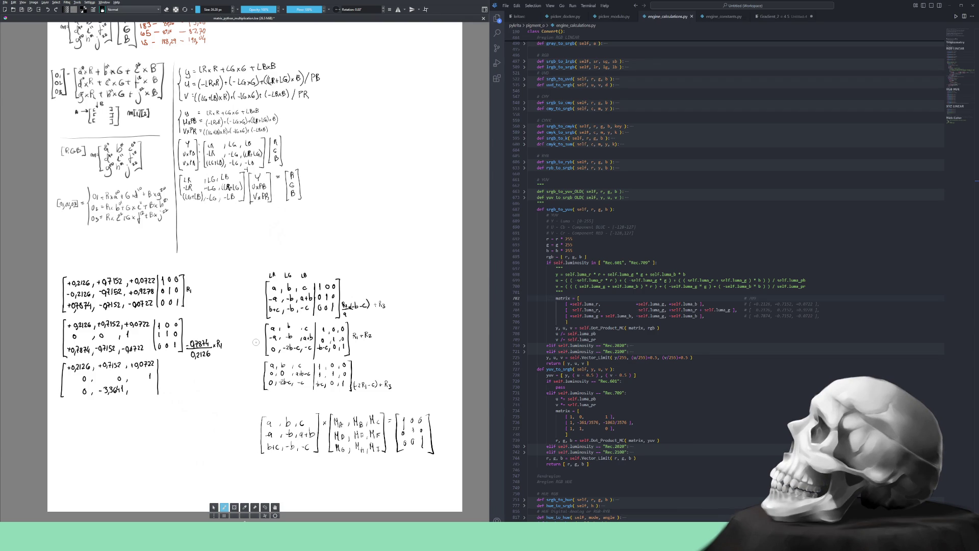
Restore the side dockers and briefly hide then show Paint Layer 2 to check its contents.
left_click(223, 516)
left_click(234, 463)
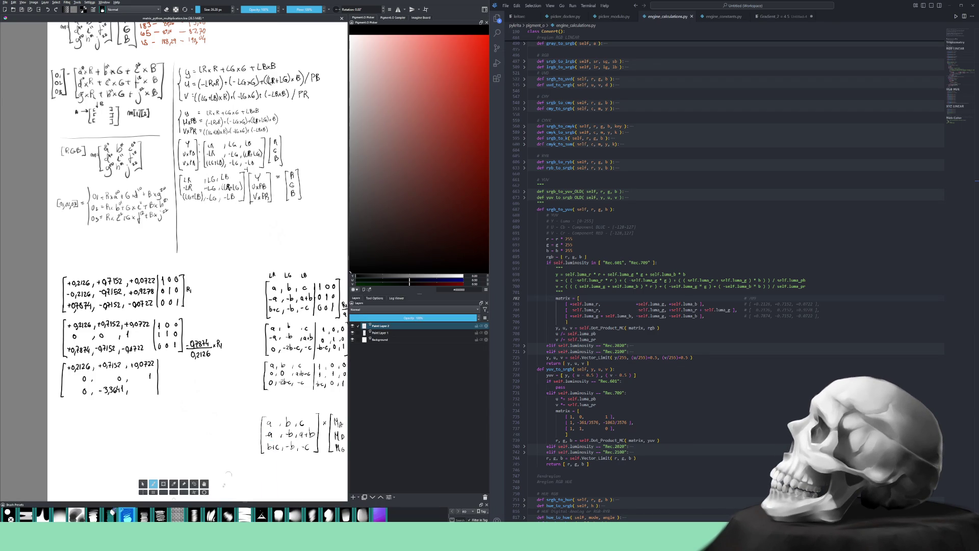
left_click(353, 326)
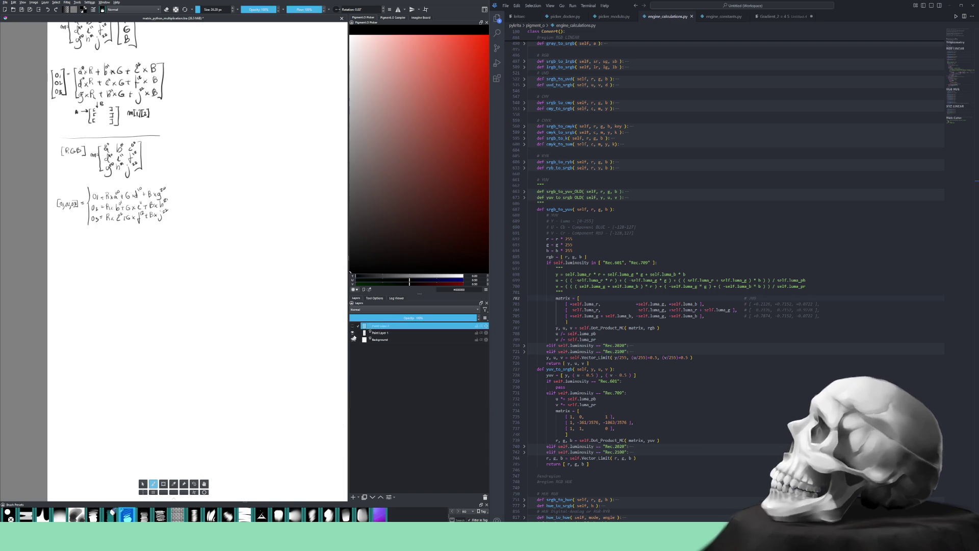
left_click(352, 326)
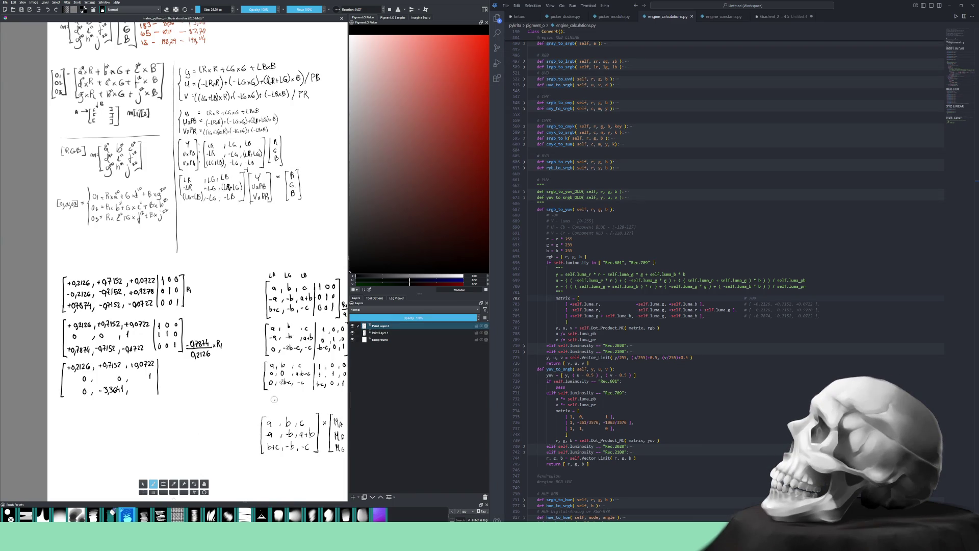
scroll(281, 389, "down", 1)
scroll(281, 390, "down", 1)
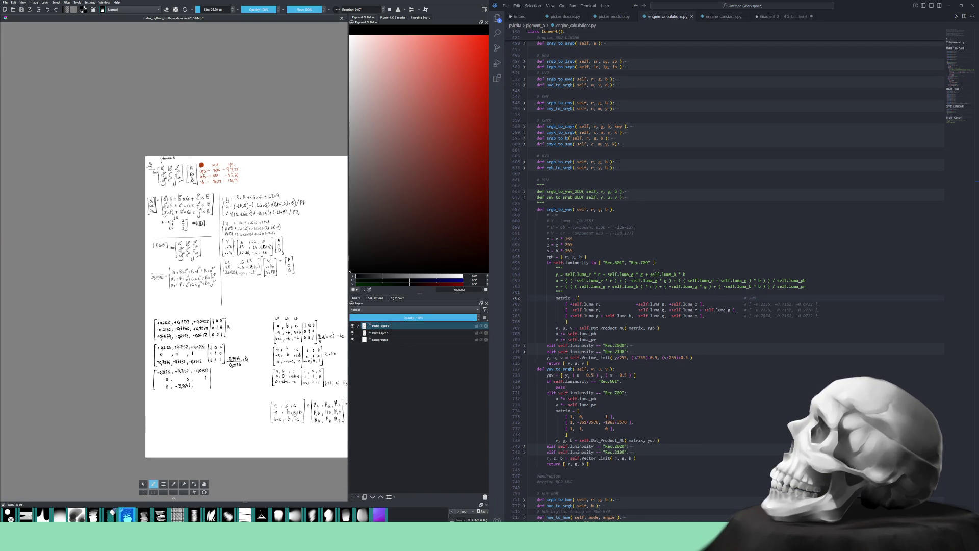
Lasso the lower matrix workings onto a new layer, then hide Paint Layer 2.
left_click_drag(302, 422, 241, 406)
scroll(240, 406, "up", 1)
left_click(194, 484)
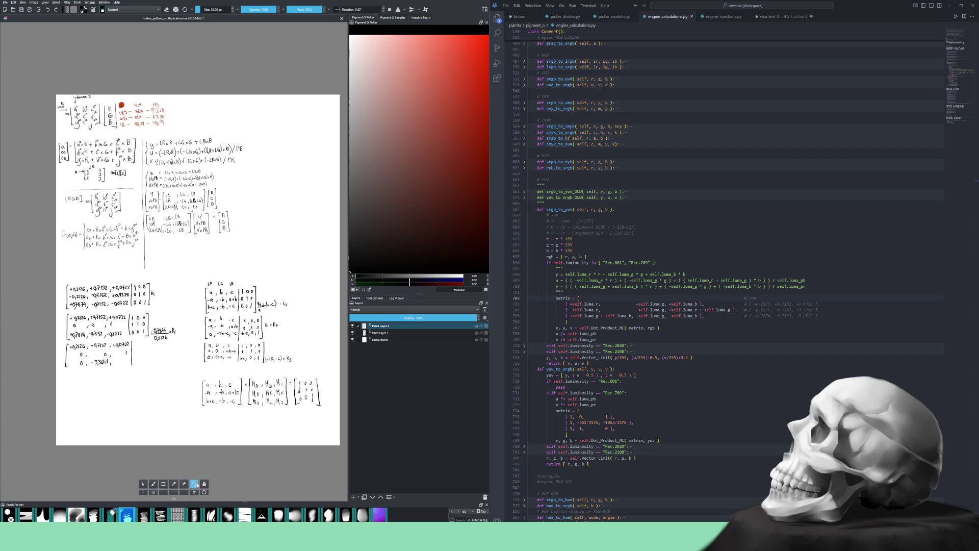
mouse_move(240, 263)
left_mouse_down()
mouse_move(333, 414)
mouse_move(263, 261)
left_mouse_up()
key("ctrl+v")
left_click(352, 326)
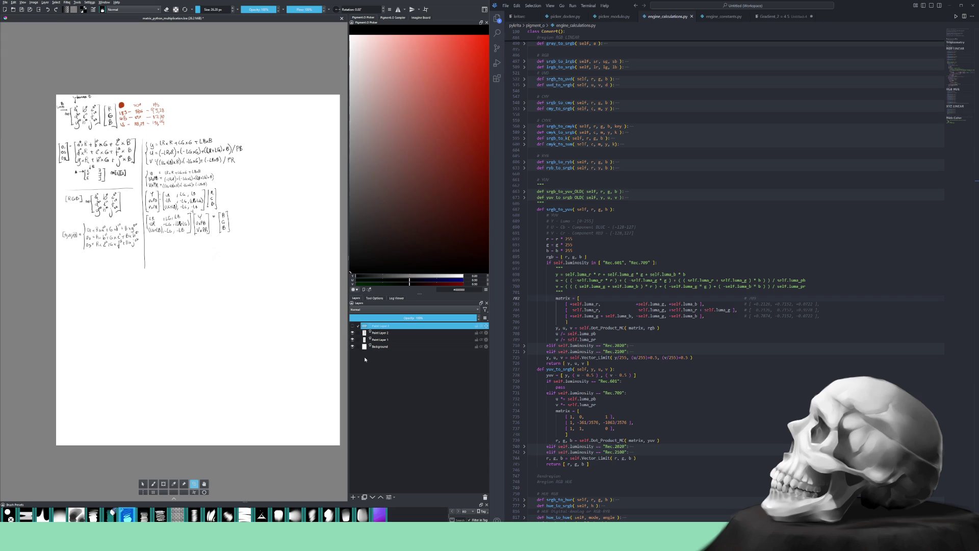
Add a new paint layer, return to the freehand brush and save the document.
key("Insert")
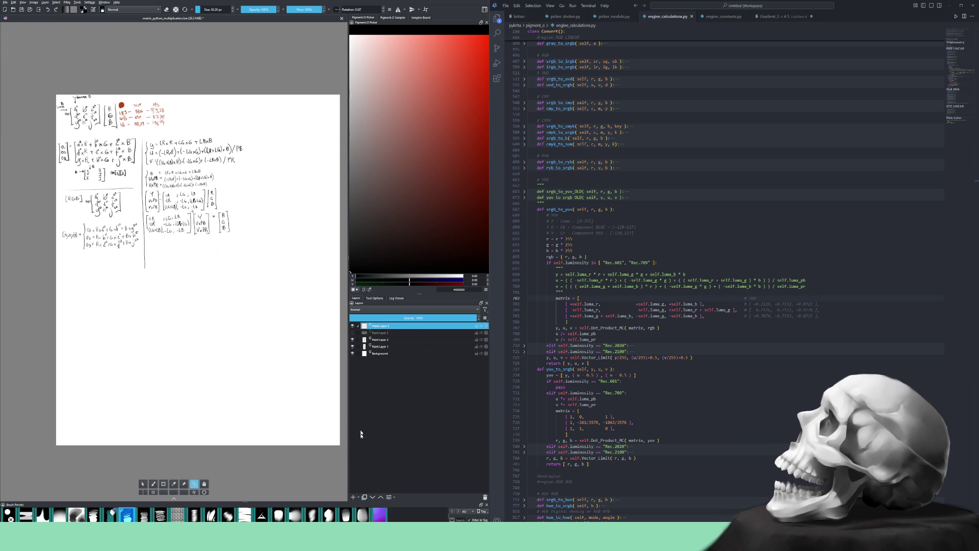
key("b")
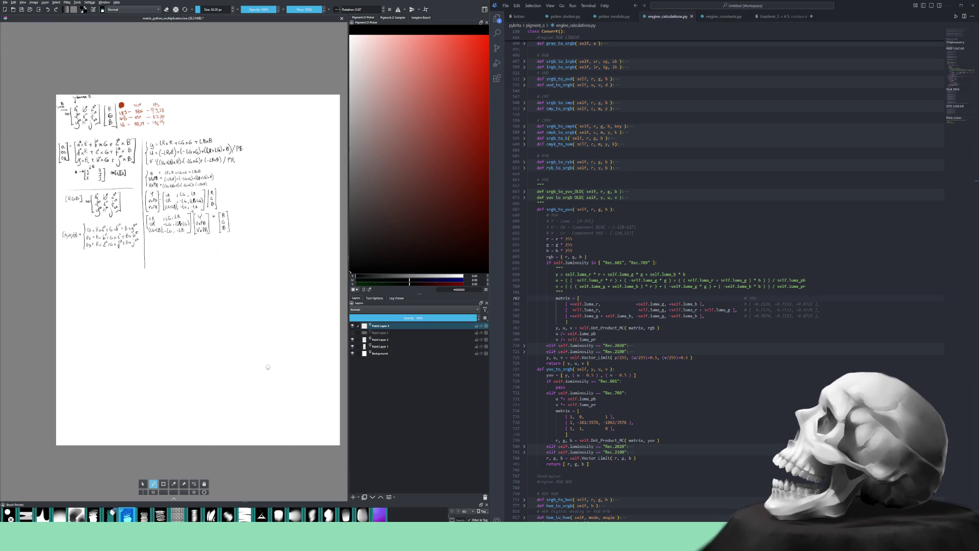
key("ctrl+s")
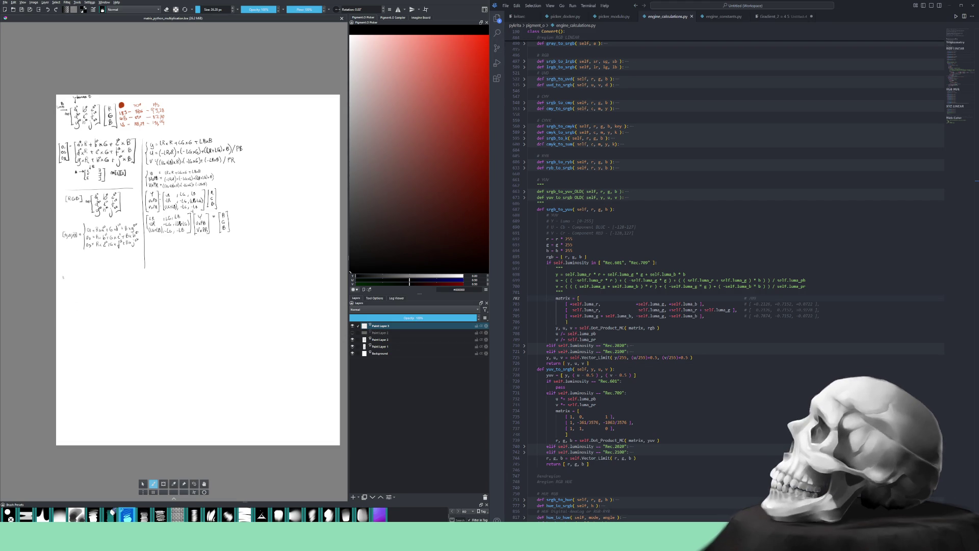
Handwrite a = LR, b = LG, c = LB, retracing the b to make it bolder.
left_click_drag(62, 279, 100, 284)
mouse_move(161, 239)
left_mouse_down()
mouse_move(153, 256)
mouse_move(161, 251)
left_mouse_up()
mouse_move(157, 254)
left_mouse_down()
mouse_move(170, 252)
mouse_move(158, 261)
left_mouse_up()
left_click_drag(155, 263, 159, 263)
left_click_drag(164, 258, 168, 264)
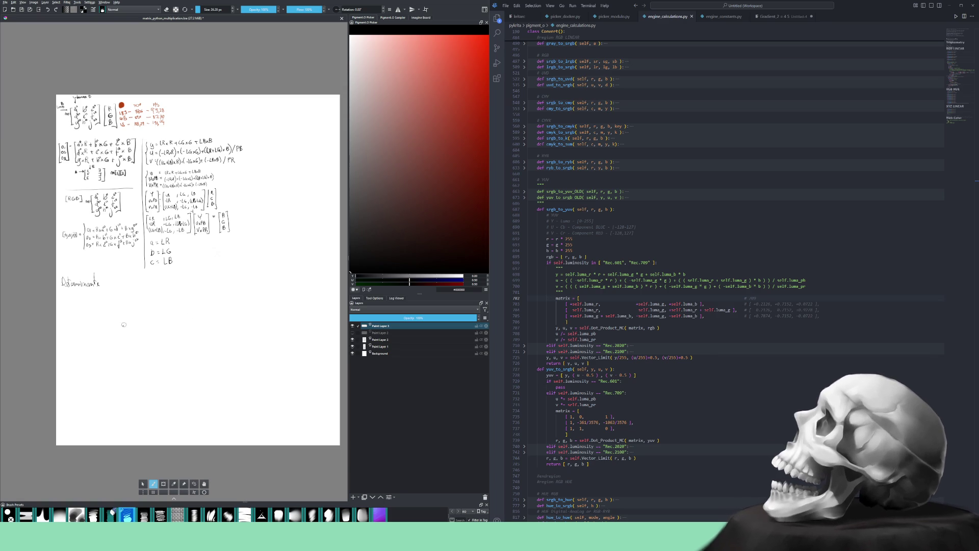
scroll(121, 324, "up", 3)
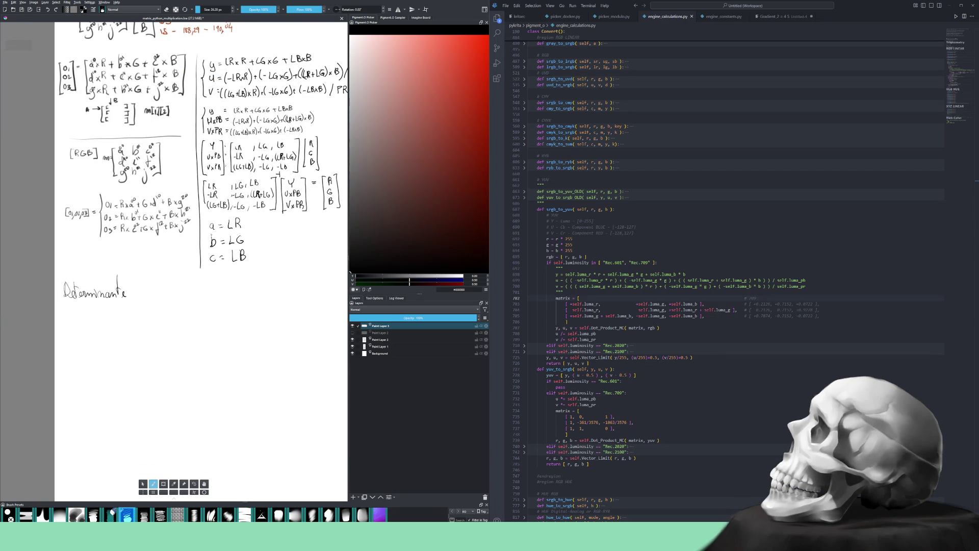
left_click_drag(211, 249, 215, 229)
left_click_drag(194, 347, 223, 321)
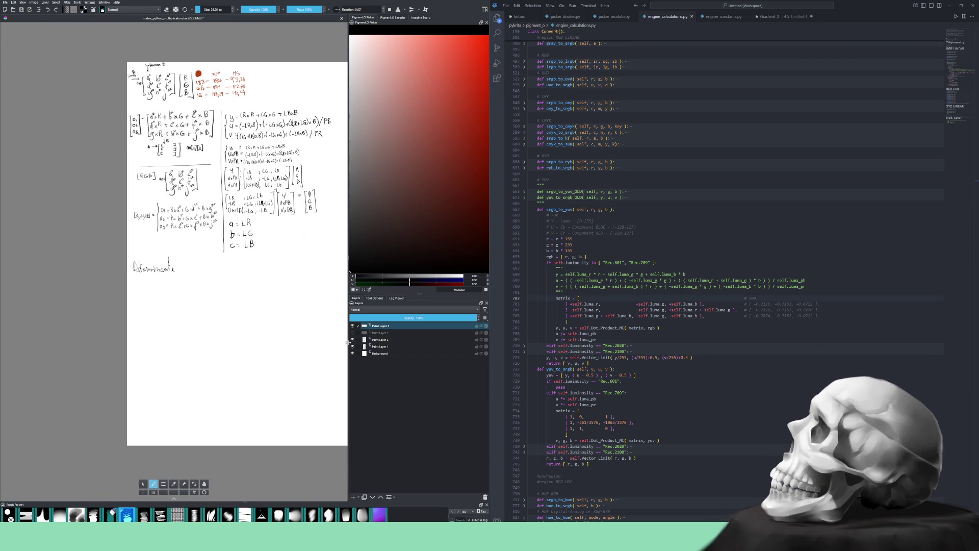
left_click_drag(350, 343, 427, 340)
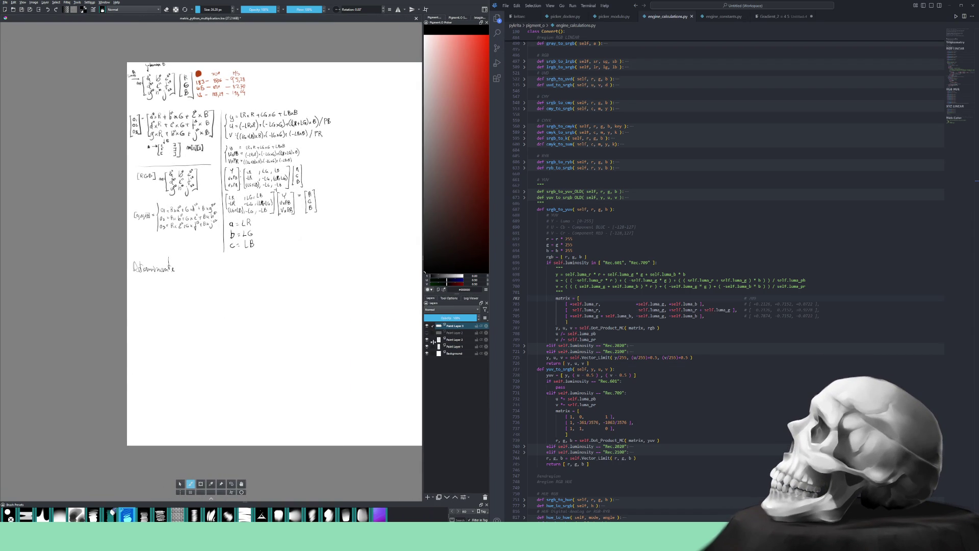
Write M beside the a, b, c definitions and |M| = under the Determinante heading.
left_click_drag(262, 372, 351, 369)
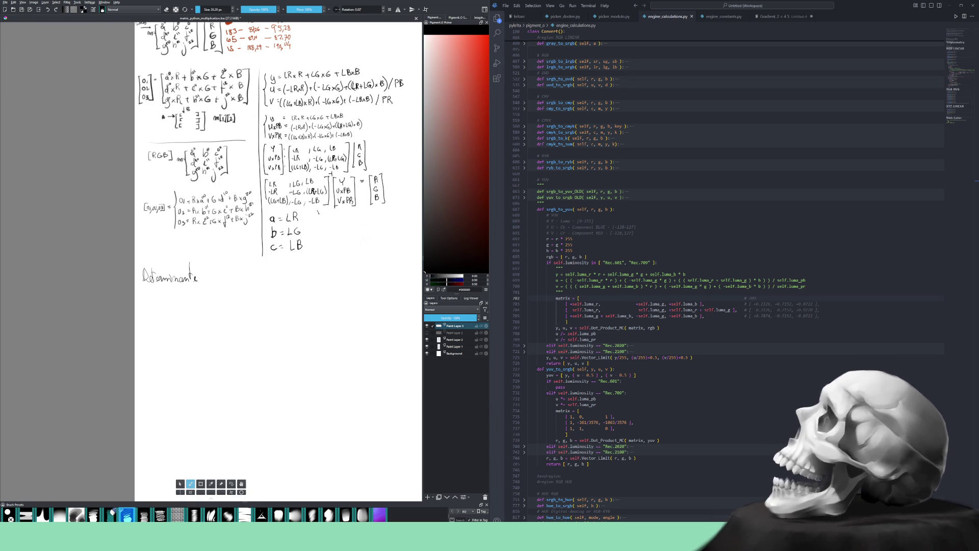
left_click_drag(318, 223, 324, 223)
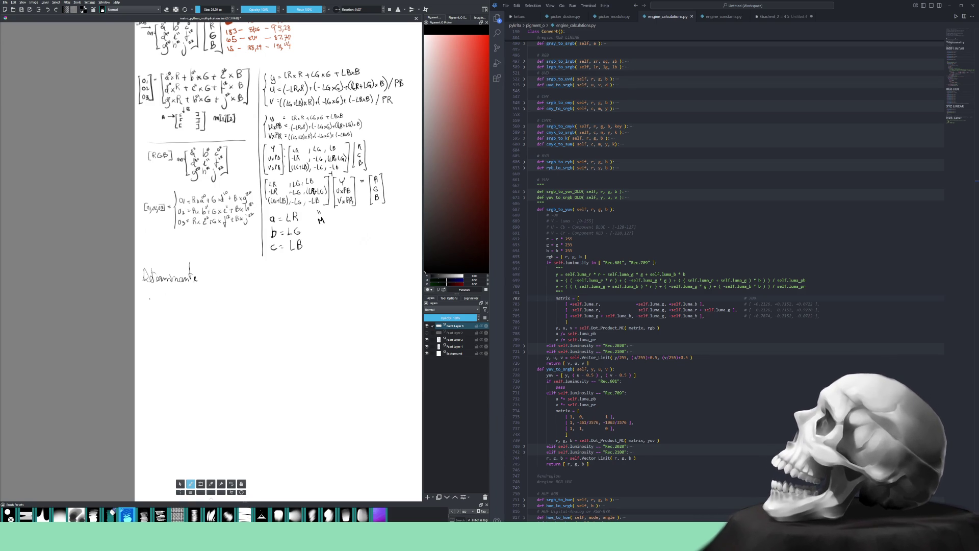
mouse_move(157, 297)
left_mouse_down()
mouse_move(157, 307)
mouse_move(168, 302)
left_mouse_up()
left_click_drag(163, 305, 167, 305)
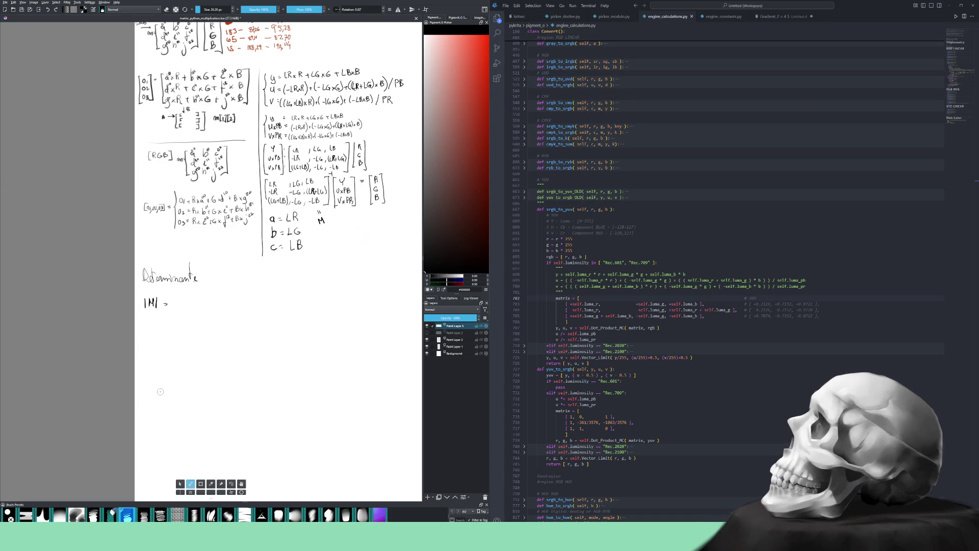
key("/")
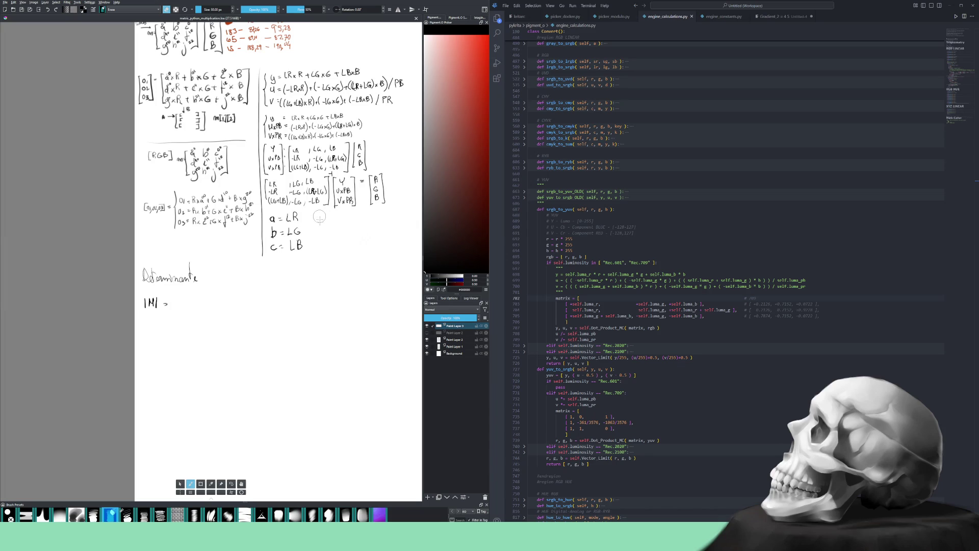
key("/")
left_click_drag(297, 286, 255, 285)
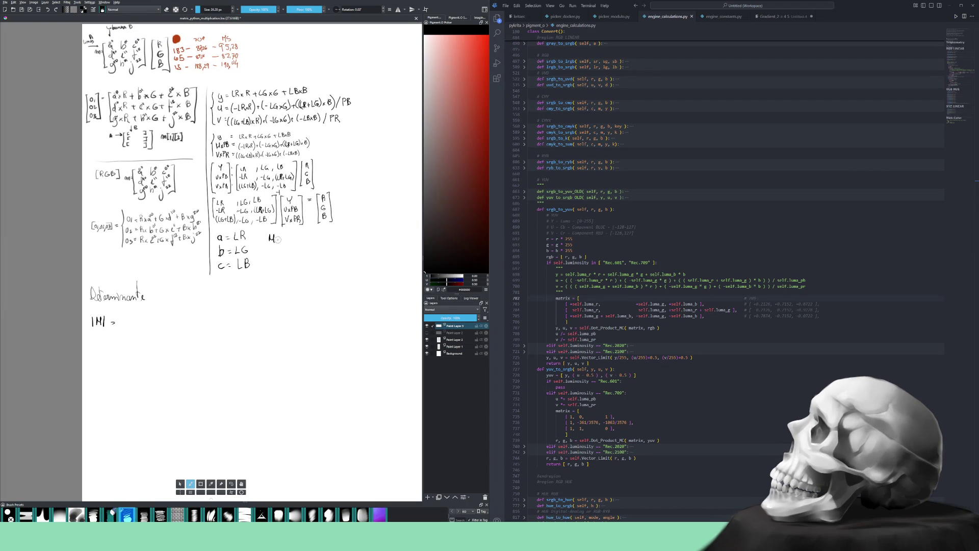
Write M = with an opening bracket and first-column entries a, -a, b+c, undoing a stray b.
left_click_drag(276, 238, 282, 237)
left_click_drag(277, 241, 288, 278)
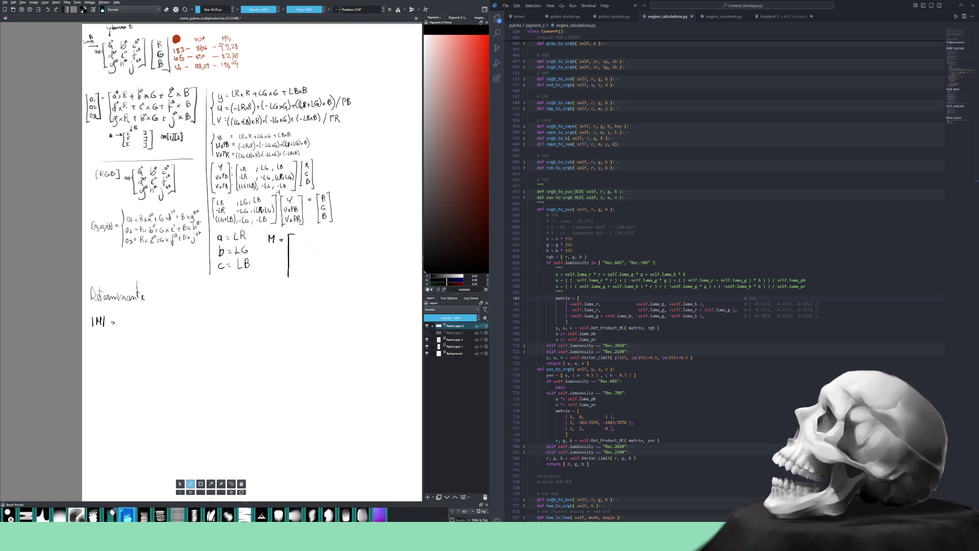
left_click_drag(302, 240, 298, 254)
left_click_drag(303, 251, 295, 272)
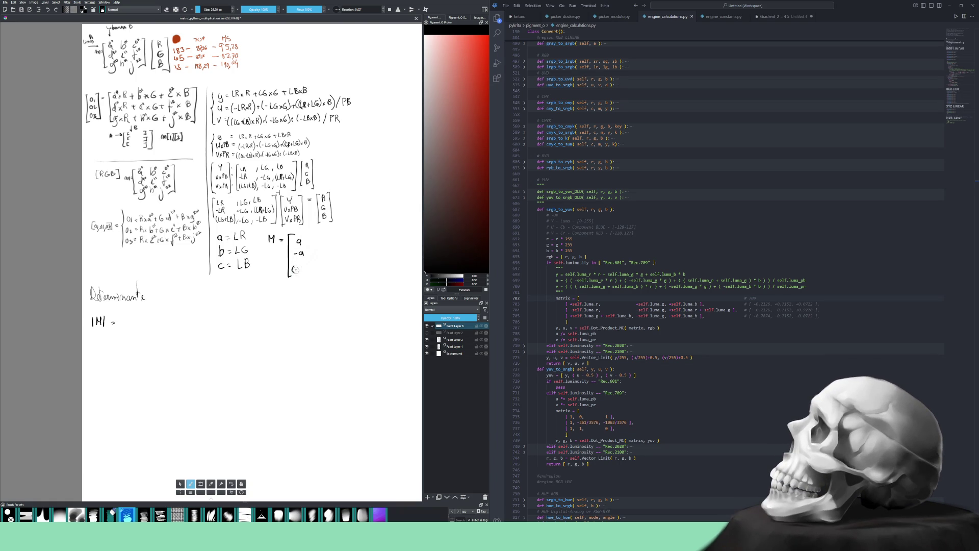
left_click_drag(298, 266, 314, 274)
key("ctrl+z")
key("ctrl+z")
left_click_drag(296, 268, 302, 269)
left_click_drag(299, 265, 308, 272)
Complete the matrix with c in row one, a+b in row two and the closing bracket.
left_click_drag(312, 240, 317, 266)
left_click_drag(337, 236, 336, 242)
left_click_drag(334, 253, 339, 253)
left_click_drag(338, 250, 343, 269)
left_click_drag(350, 234, 349, 275)
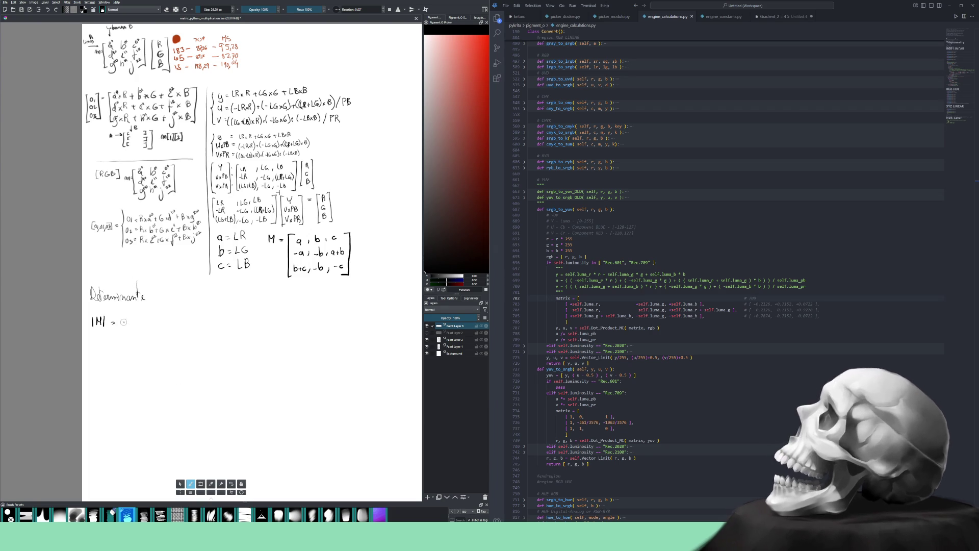
Draw a brace after |M| listing m11 through m33, with an equals sign after m11.
left_click_drag(114, 317, 137, 325)
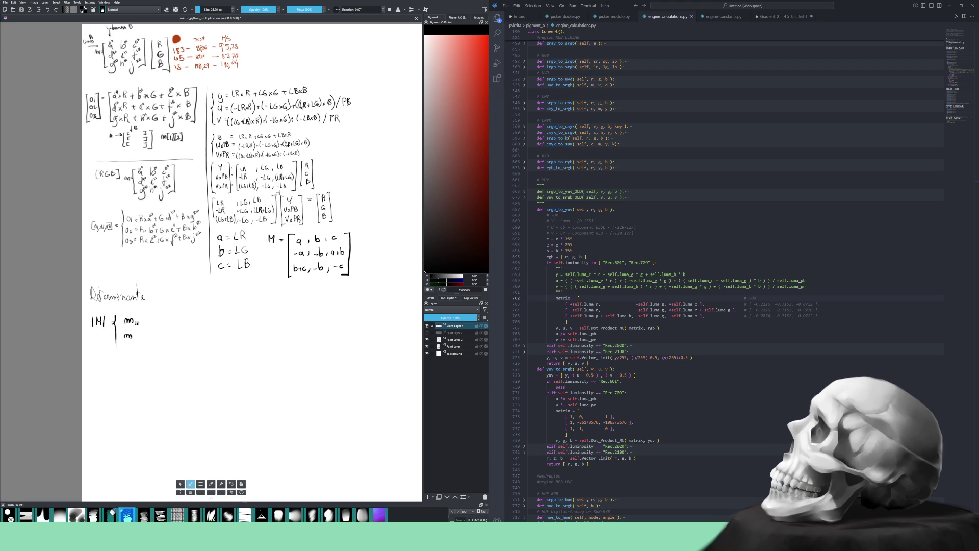
mouse_move(134, 336)
left_mouse_down()
mouse_move(128, 354)
mouse_move(139, 355)
mouse_move(128, 368)
mouse_move(138, 372)
mouse_move(128, 382)
mouse_move(137, 385)
left_mouse_up()
left_click_drag(137, 381, 140, 386)
left_click_drag(132, 394, 136, 399)
left_click_drag(137, 393, 136, 412)
key("ctrl+z")
mouse_move(135, 407)
left_mouse_down()
mouse_move(131, 423)
mouse_move(142, 424)
mouse_move(126, 431)
mouse_move(135, 436)
left_mouse_up()
left_click_drag(137, 431, 140, 436)
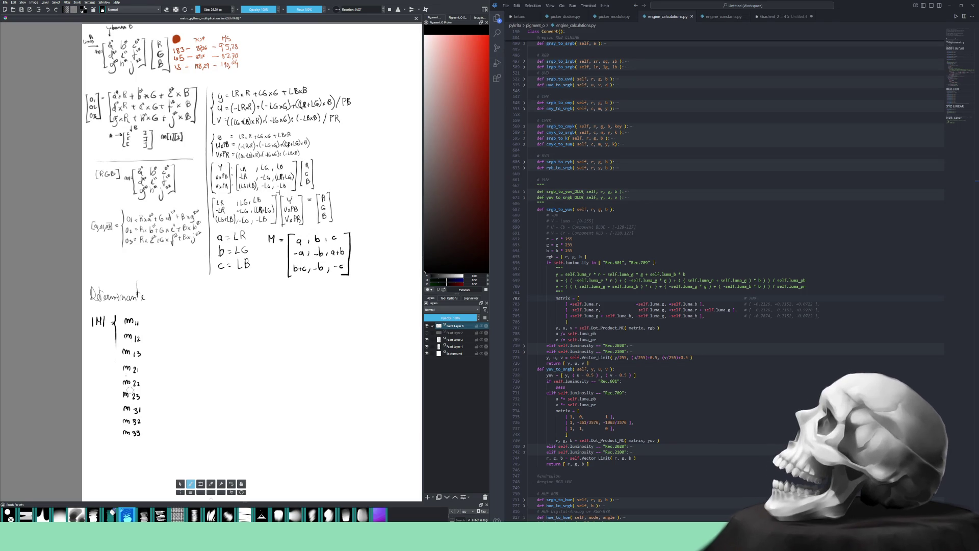
left_click_drag(115, 329, 107, 452)
left_click_drag(146, 317, 149, 321)
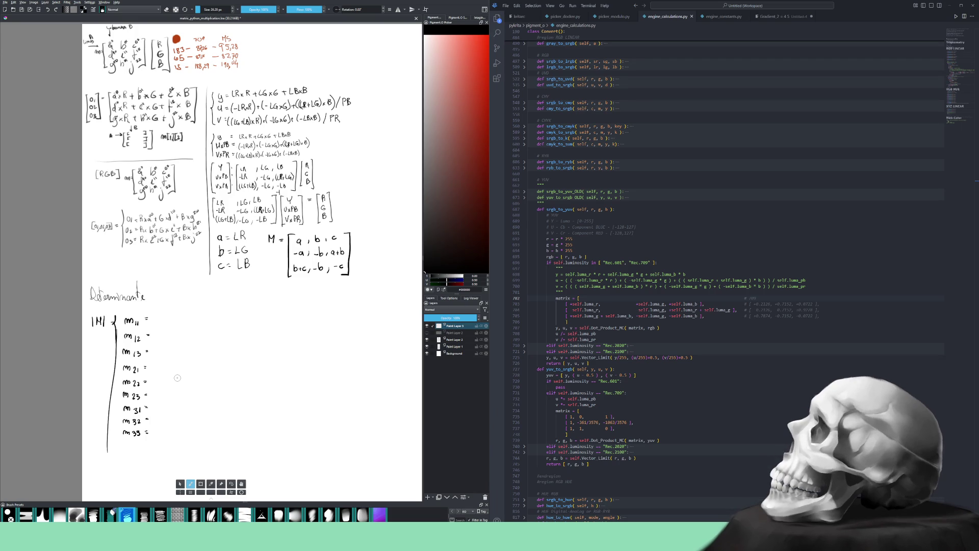
Erase the m11–m33 list, its equals signs and the long brace.
key("e")
mouse_move(148, 400)
left_mouse_down()
mouse_move(142, 425)
mouse_move(135, 395)
left_mouse_up()
mouse_move(107, 451)
left_mouse_down()
mouse_move(113, 324)
mouse_move(147, 332)
mouse_move(118, 393)
left_mouse_up()
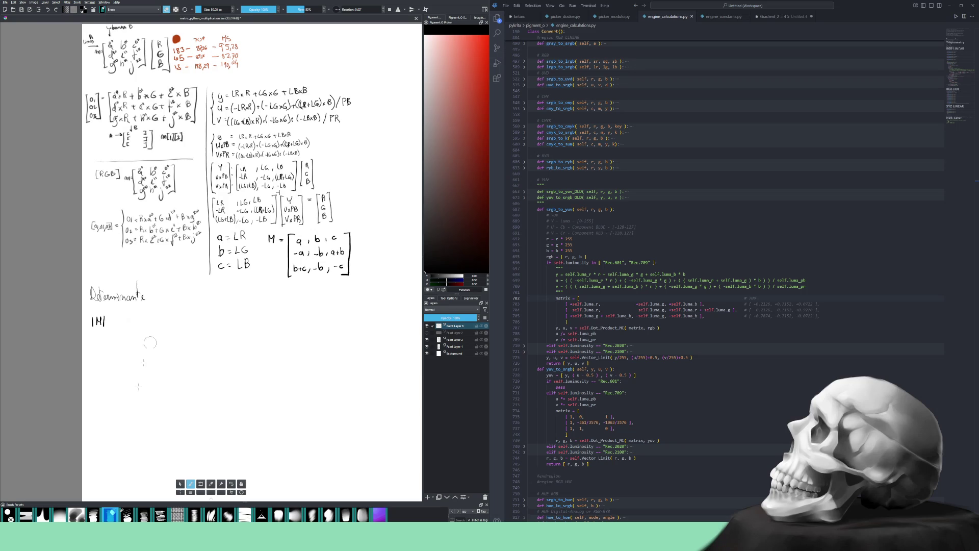
left_click_drag(124, 356, 120, 429)
key("slash")
Write |M| = followed by m1 = a × (-b) × (-c).
left_click_drag(112, 319, 115, 319)
left_click_drag(111, 323, 116, 323)
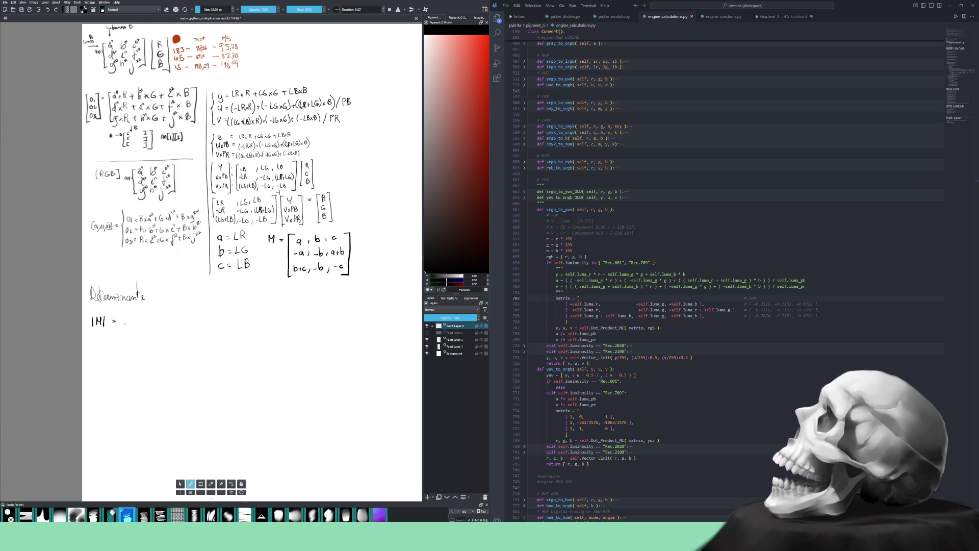
left_click_drag(125, 321, 135, 325)
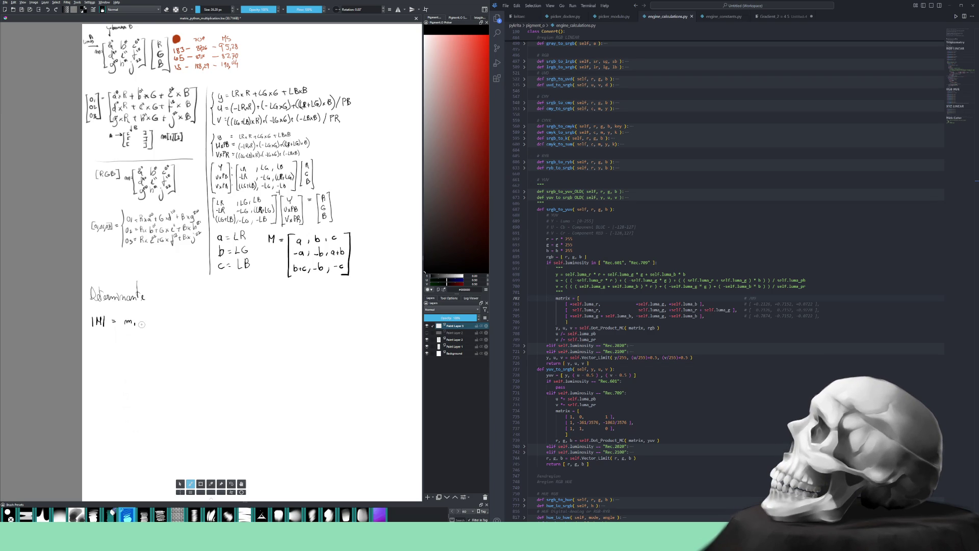
left_click_drag(143, 320, 148, 319)
left_click_drag(142, 322, 148, 322)
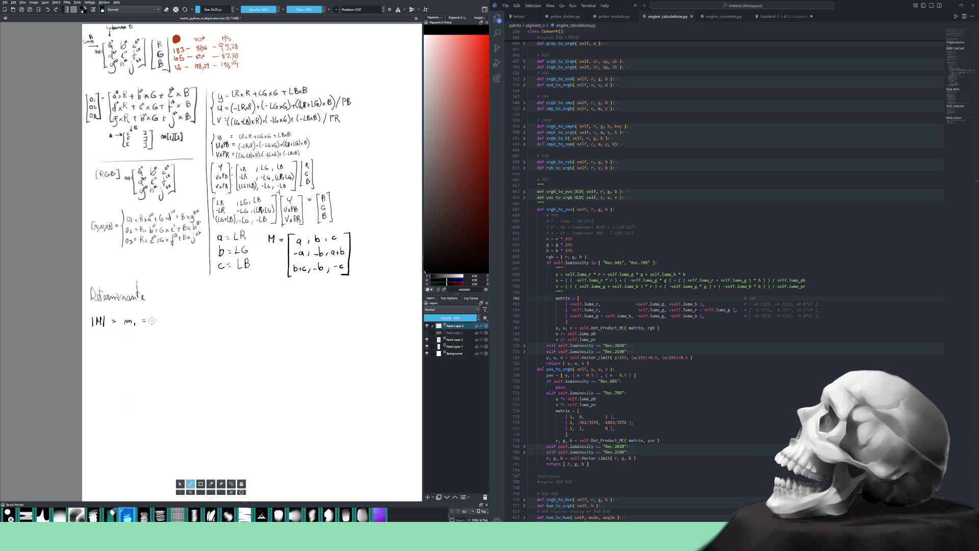
left_click_drag(156, 319, 164, 323)
left_click_drag(164, 319, 186, 323)
left_click_drag(186, 318, 199, 322)
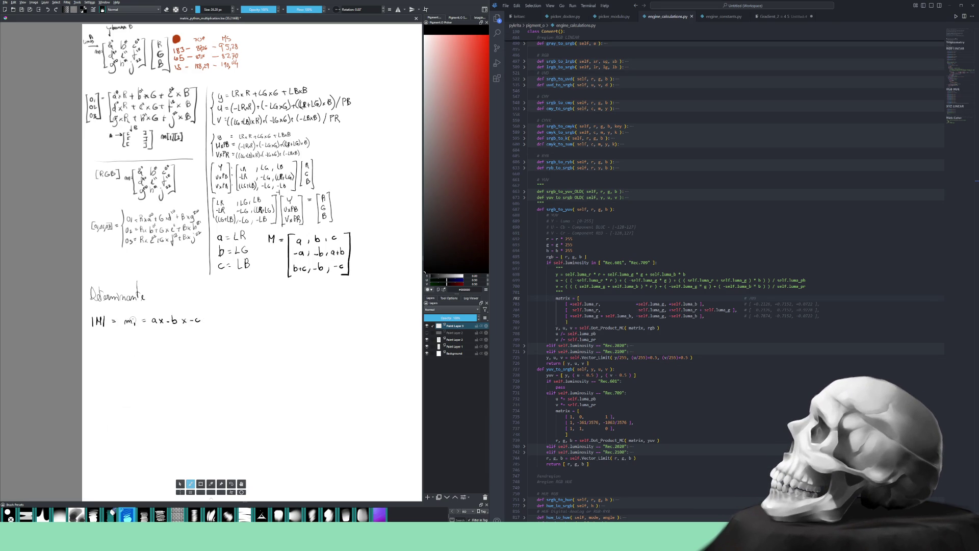
Write m2 = b × (a+b) × (b+c) below m1.
left_click_drag(124, 336, 146, 334)
left_click_drag(142, 337, 180, 337)
left_click_drag(178, 335, 183, 339)
mouse_move(197, 333)
left_mouse_down()
mouse_move(193, 340)
mouse_move(216, 336)
left_mouse_up()
left_click_drag(213, 334, 214, 338)
Write m3 = c × (-a) × (-b), fix the negative factors, and begin m4.
left_click_drag(124, 349, 138, 353)
left_click_drag(164, 349, 172, 354)
key("e")
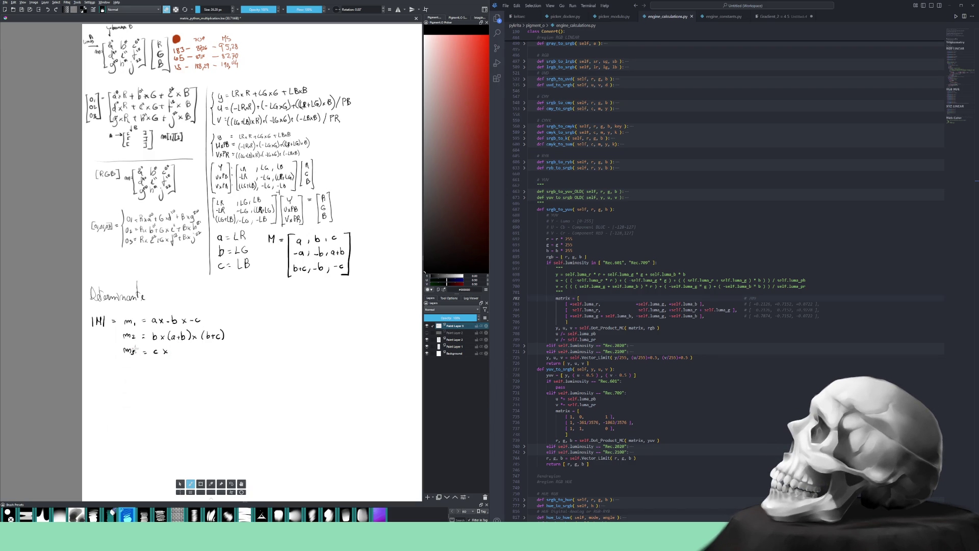
left_click_drag(130, 350, 135, 357)
key("e")
left_click_drag(204, 344, 214, 353)
left_click_drag(124, 367, 149, 371)
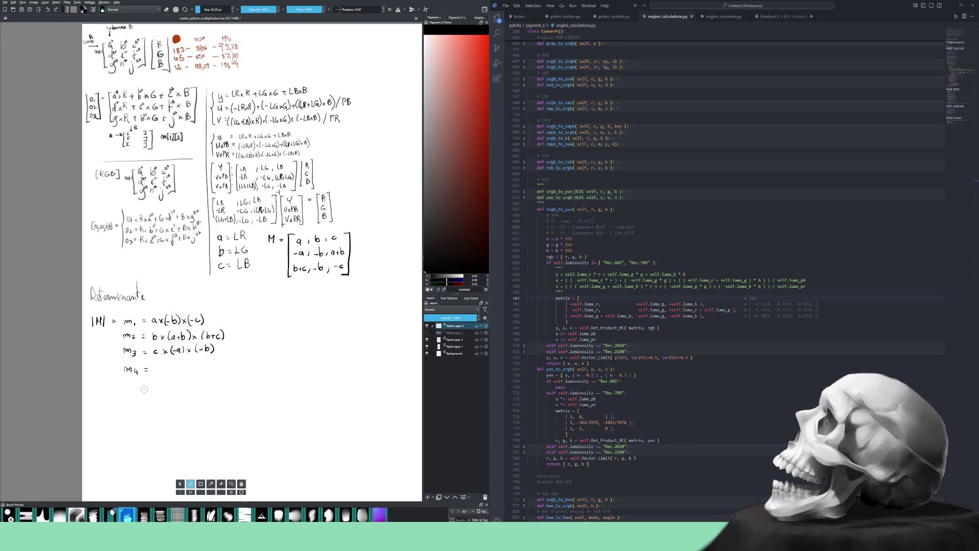
Write m4 = c × (-b) × (b+c) and m5 = b × (-a) × (-c).
left_click_drag(158, 367, 158, 371)
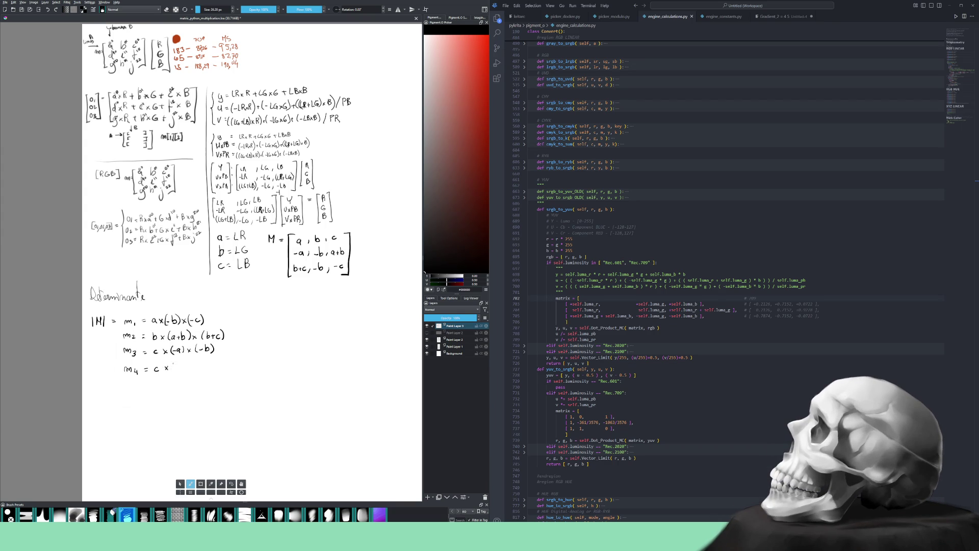
left_click_drag(179, 363, 186, 373)
mouse_move(207, 360)
left_mouse_down()
mouse_move(209, 371)
mouse_move(215, 366)
left_mouse_up()
left_click_drag(213, 363, 223, 372)
left_click_drag(124, 388, 149, 385)
left_click_drag(145, 387, 156, 388)
left_click_drag(176, 378, 180, 383)
left_click_drag(186, 381, 196, 387)
left_click_drag(197, 382, 219, 388)
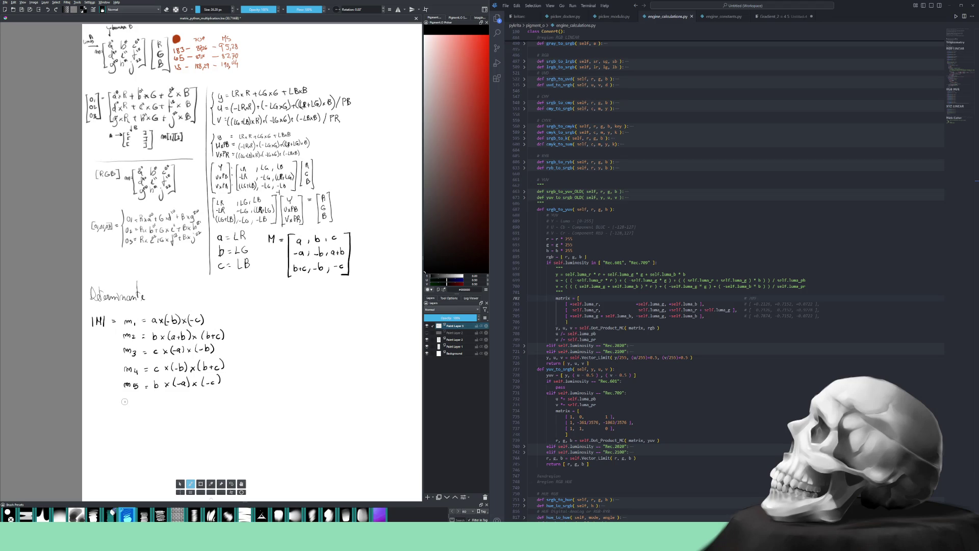
Write m6 = a × (a+b) × (b+c) on the next line.
left_click_drag(136, 396, 149, 399)
left_click_drag(144, 402, 168, 403)
mouse_move(169, 397)
left_mouse_down()
mouse_move(164, 403)
mouse_move(190, 400)
left_mouse_up()
left_click_drag(187, 397, 231, 401)
left_click(208, 390)
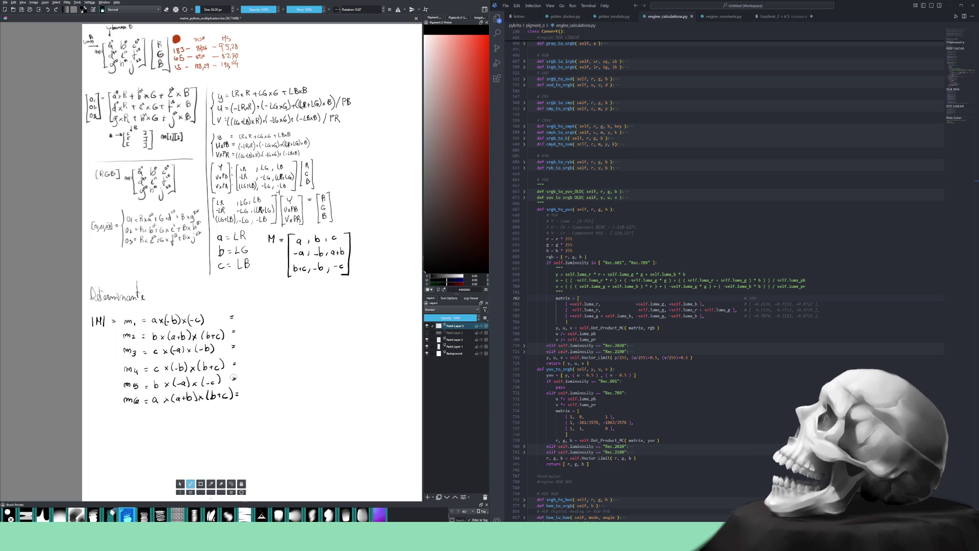
Handwrite the notes a+a = 2a, a×a = a², a+b = a+b and a×b = a×b near the bottom right.
left_click_drag(287, 438, 314, 437)
left_click_drag(308, 440, 333, 443)
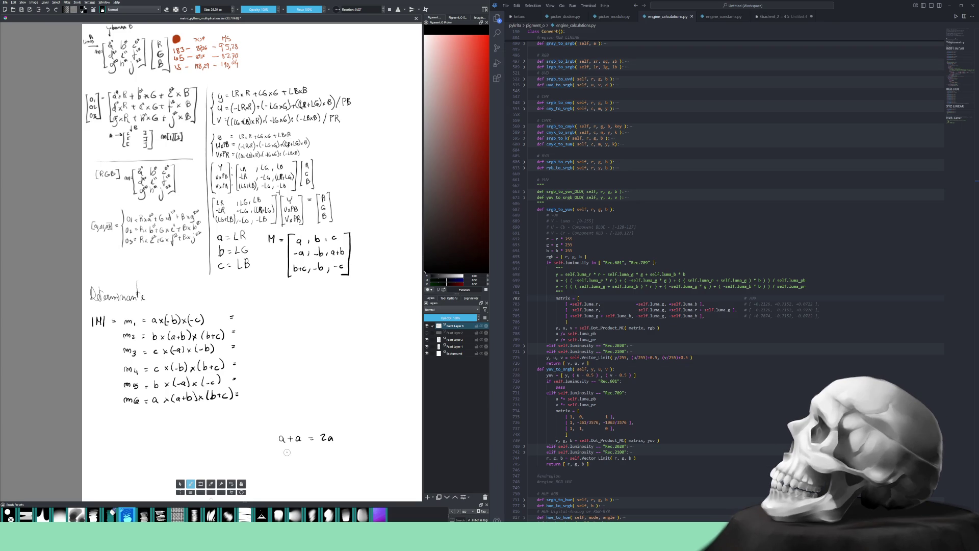
left_click_drag(285, 450, 302, 456)
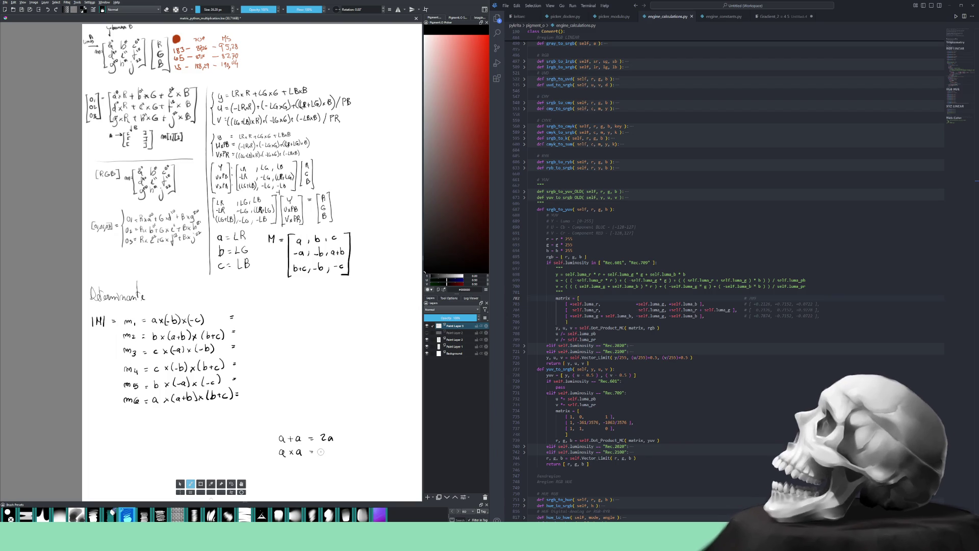
left_click_drag(327, 446, 329, 449)
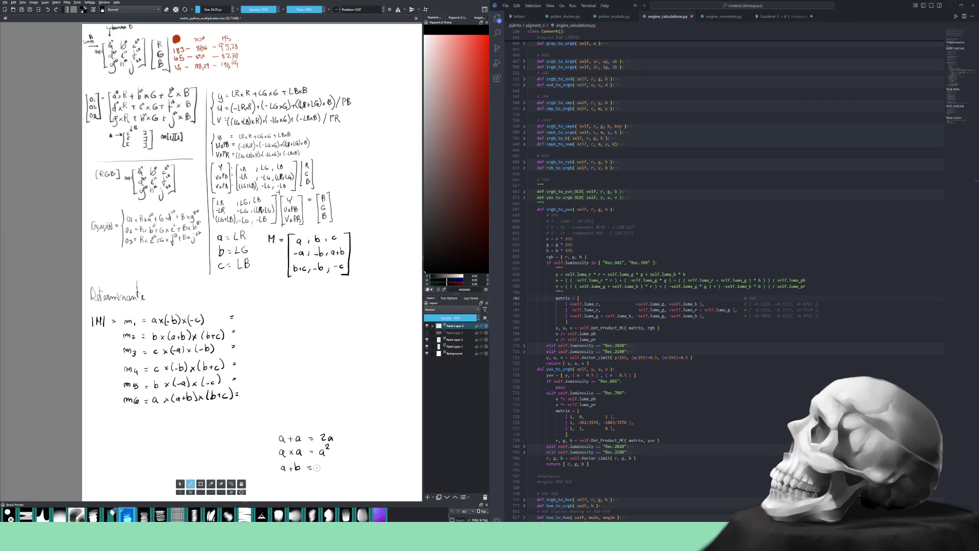
mouse_move(333, 463)
left_mouse_down()
mouse_move(286, 484)
mouse_move(297, 484)
left_mouse_up()
left_click_drag(321, 481, 325, 480)
key("/")
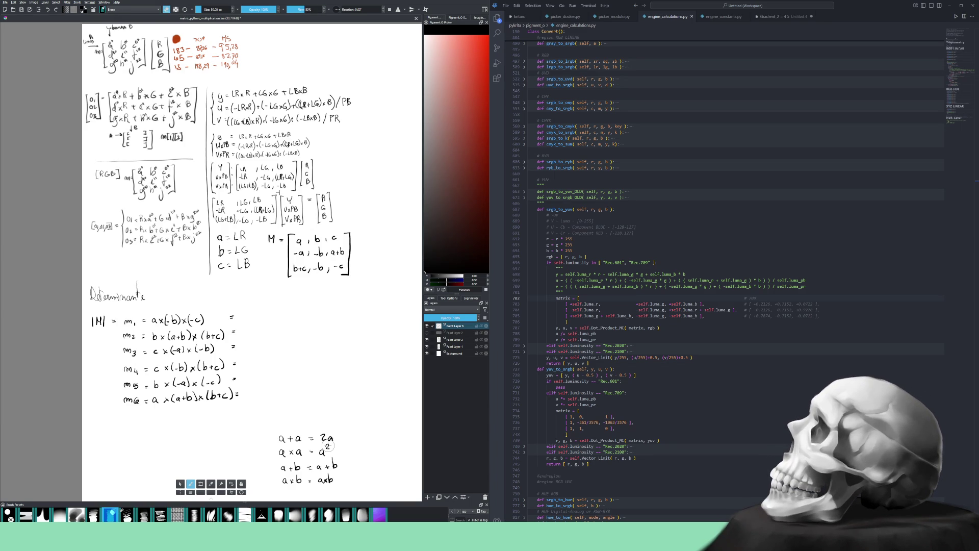
key("/")
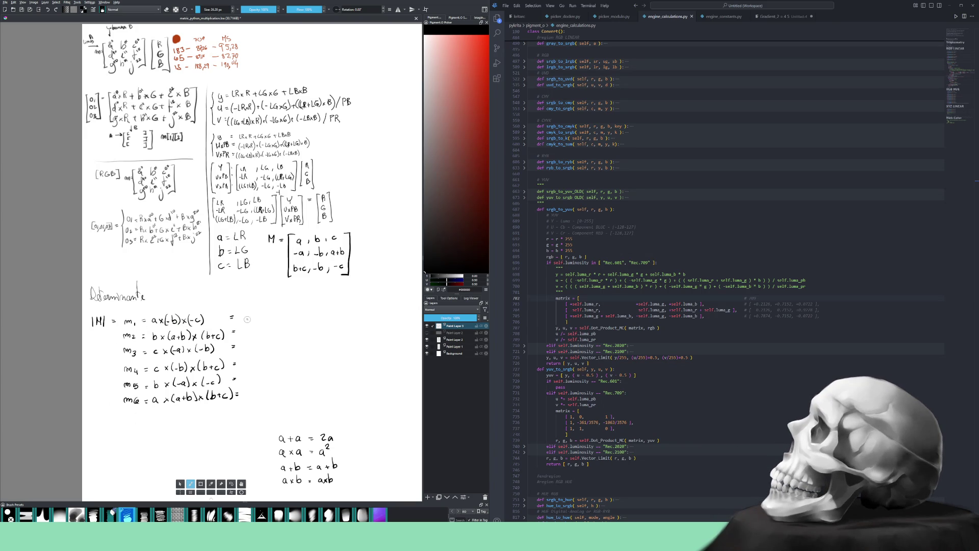
Extend the m1 line with = a × b × c.
left_click_drag(248, 316, 249, 322)
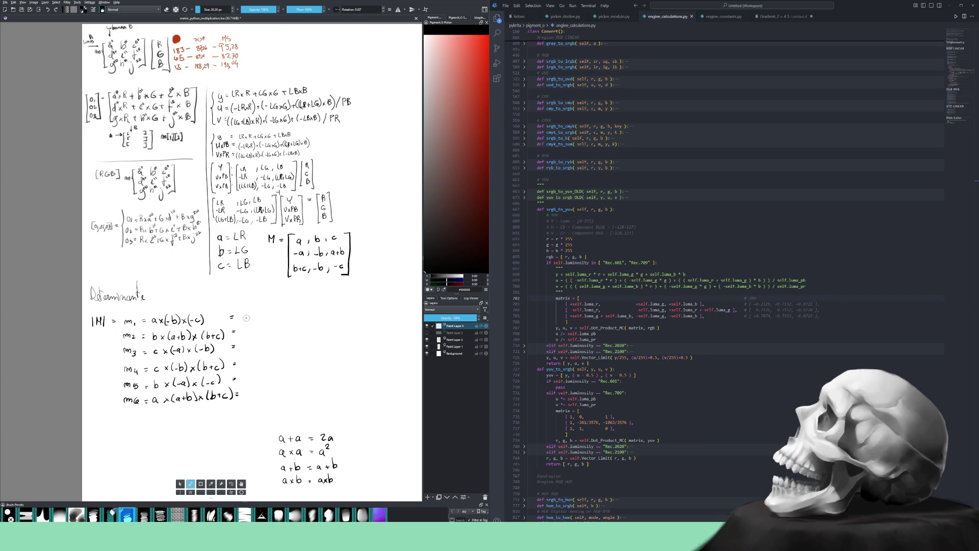
left_click_drag(259, 312, 270, 318)
left_click_drag(270, 315, 265, 318)
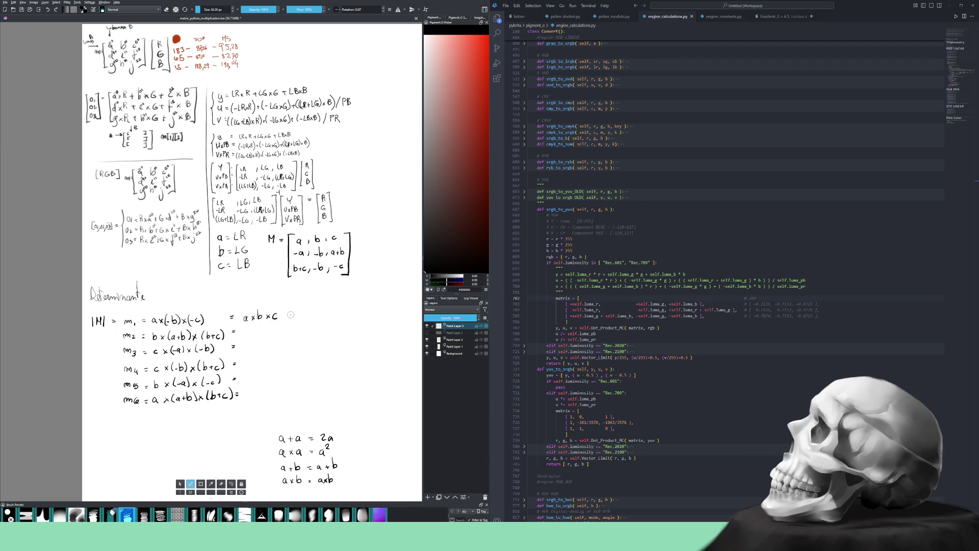
Erase the scratch algebra notes and start writing b × (a+b) in their place.
mouse_move(332, 434)
left_mouse_down()
mouse_move(334, 482)
mouse_move(305, 479)
mouse_move(284, 431)
mouse_move(278, 444)
left_mouse_up()
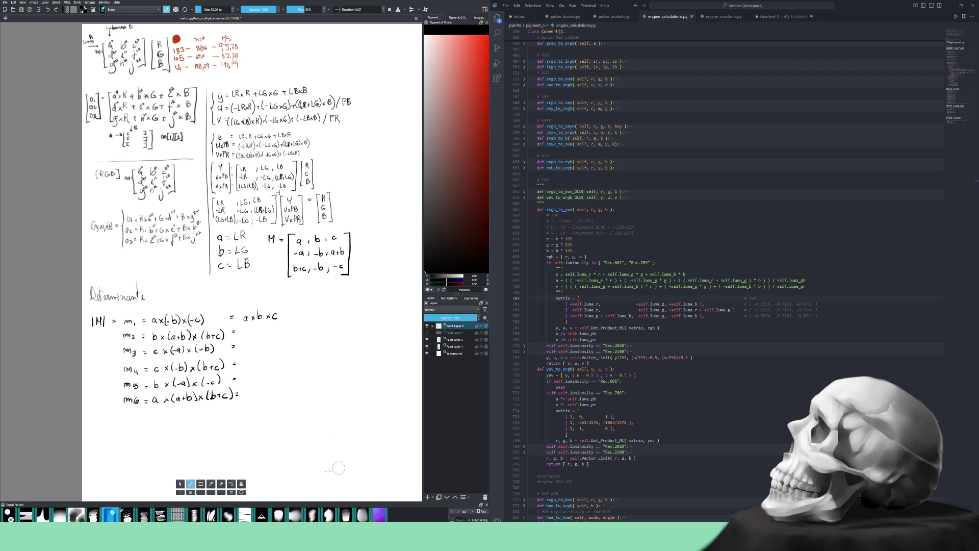
key("slash")
mouse_move(268, 432)
left_mouse_down()
mouse_move(278, 442)
mouse_move(307, 437)
left_mouse_up()
Finish b × (a+b) and write (a×b + 2b) × (b+c) beneath it.
left_click_drag(304, 433, 303, 440)
mouse_move(309, 429)
left_mouse_down()
mouse_move(317, 445)
mouse_move(307, 429)
left_mouse_up()
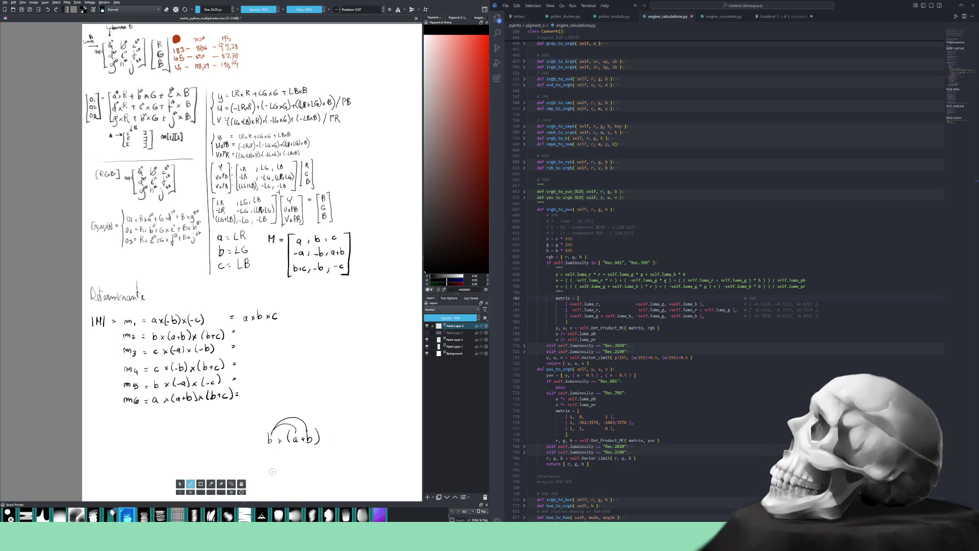
left_click_drag(277, 470, 281, 474)
left_click_drag(281, 470, 315, 472)
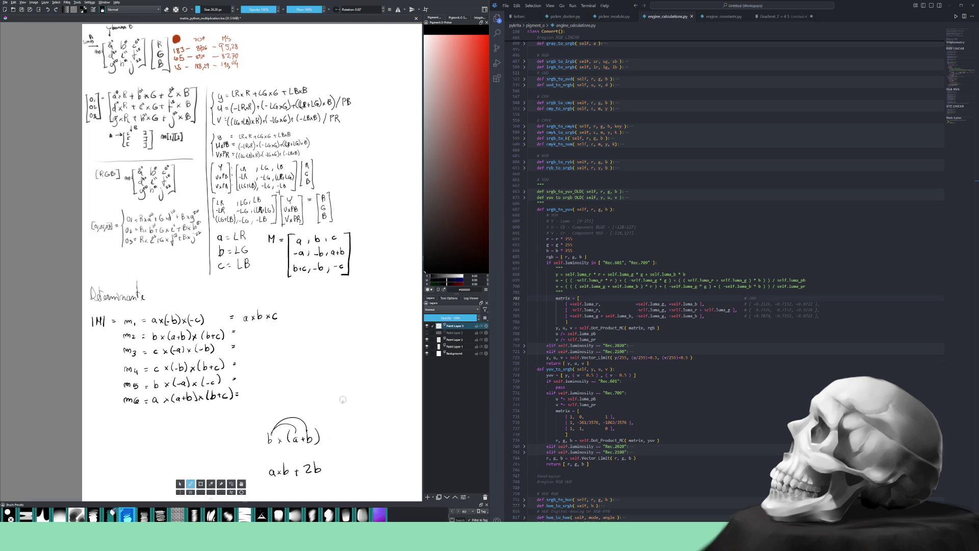
left_click_drag(264, 463, 262, 480)
mouse_move(323, 457)
left_mouse_down()
mouse_move(323, 477)
mouse_move(376, 472)
left_mouse_up()
left_click_drag(380, 455, 382, 472)
Draw distribution arcs to (b+c) and begin a new bracketed line below.
mouse_move(299, 458)
left_mouse_down()
mouse_move(339, 444)
mouse_move(372, 453)
left_mouse_up()
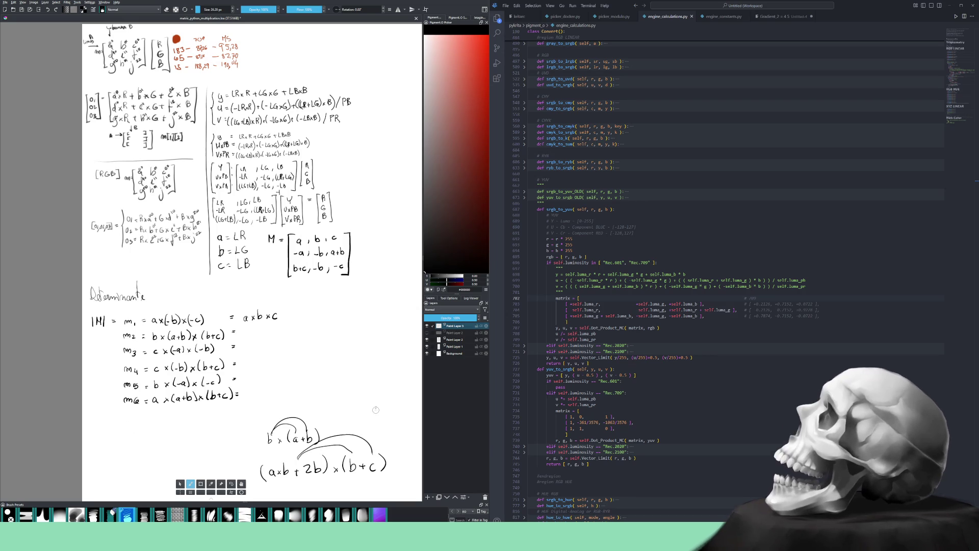
left_click_drag(353, 461, 348, 380)
left_click_drag(261, 406, 261, 421)
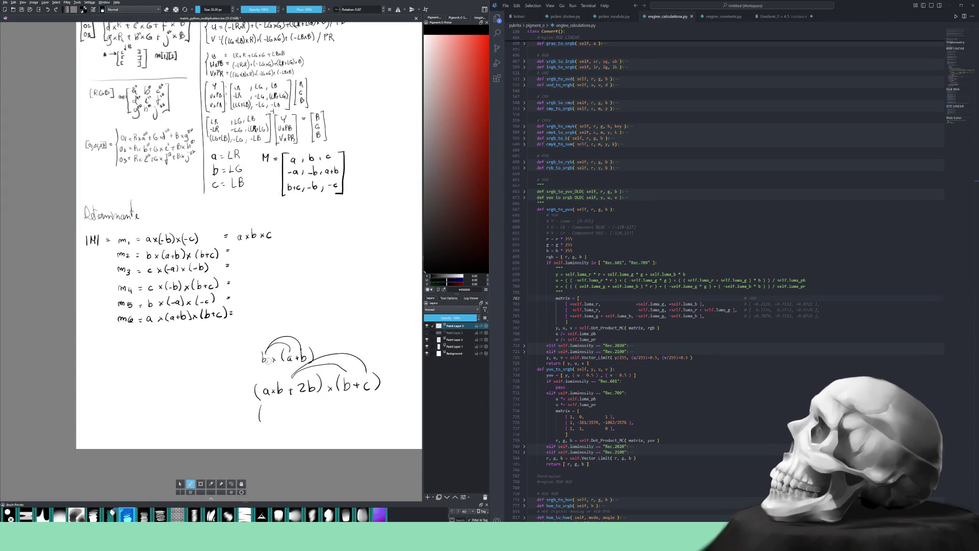
Draft the expansion terms (ax2b), (axbxc) and 3b beneath the product, fixing a stray b.
left_click_drag(269, 416, 281, 421)
left_click_drag(283, 408, 285, 437)
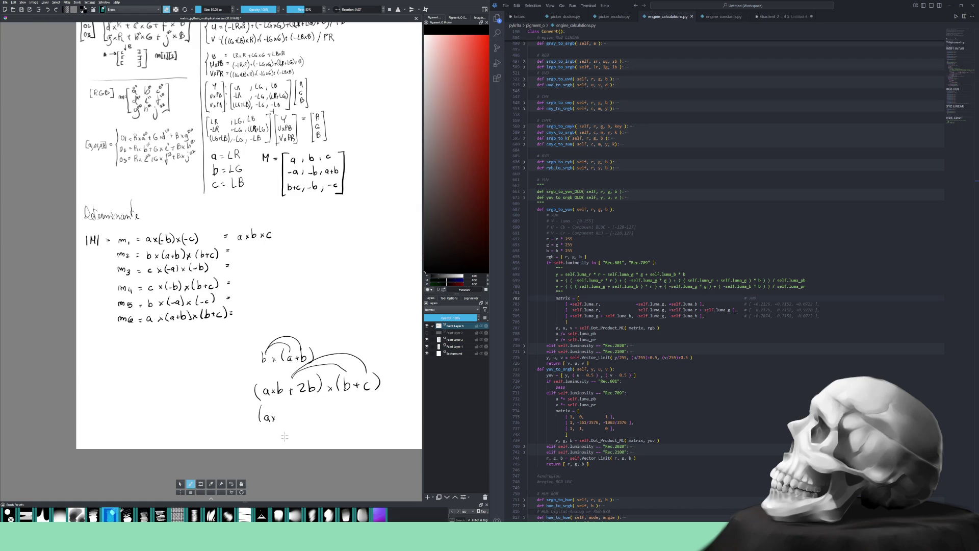
key("/")
left_click_drag(276, 414, 286, 420)
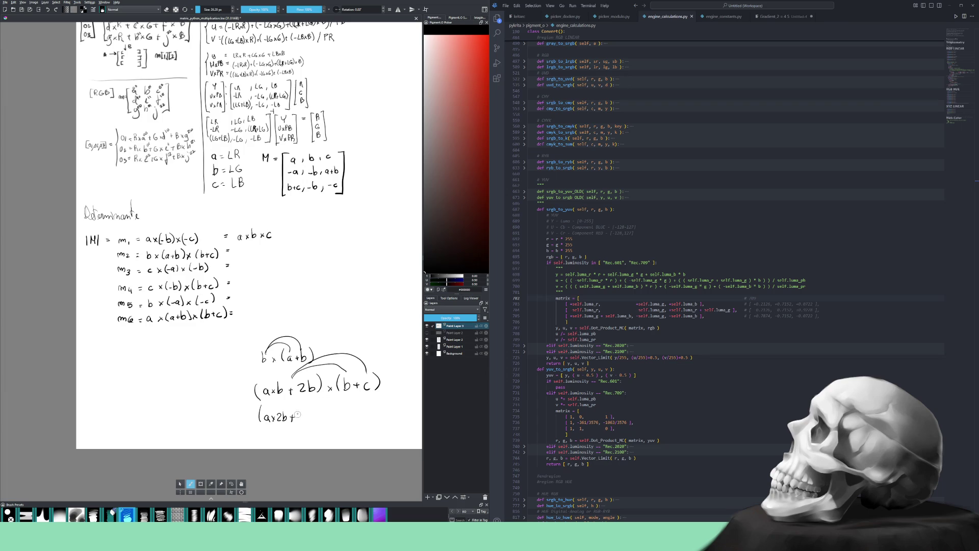
left_click_drag(304, 408, 308, 420)
left_click_drag(314, 416, 320, 416)
left_click_drag(318, 412, 328, 420)
left_click_drag(337, 410, 339, 416)
left_click_drag(339, 411, 349, 415)
left_click_drag(351, 412, 351, 416)
left_click_drag(359, 412, 357, 415)
left_click_drag(377, 408, 381, 412)
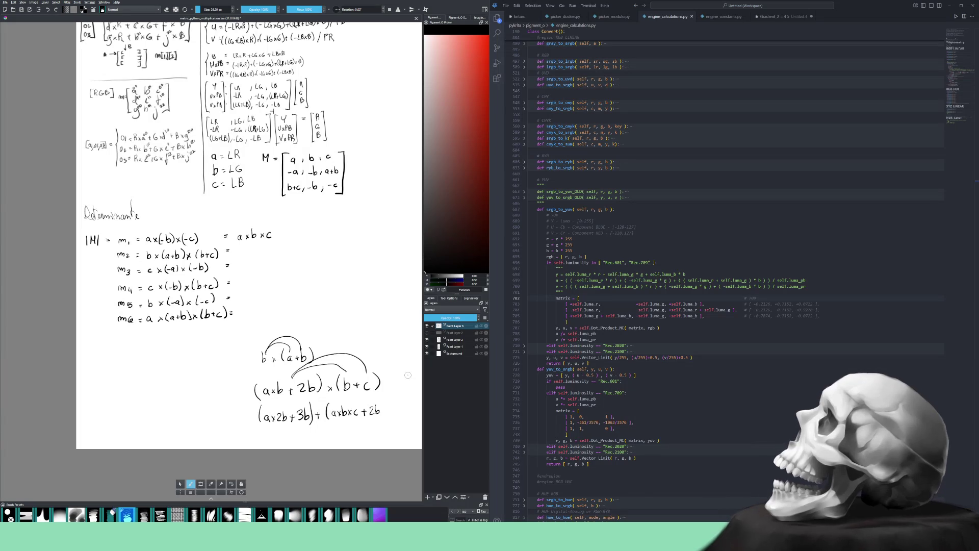
Erase the old arcs and draft line, then draw new arcs pairing the factors.
key("/")
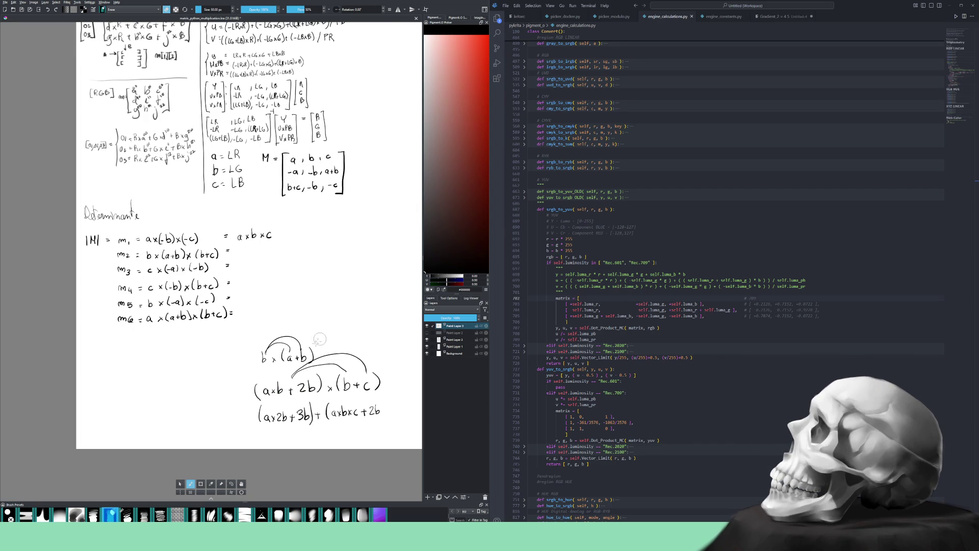
left_click_drag(301, 364, 312, 367)
left_click_drag(337, 357, 367, 370)
mouse_move(266, 416)
left_mouse_down()
mouse_move(336, 407)
mouse_move(386, 415)
left_mouse_up()
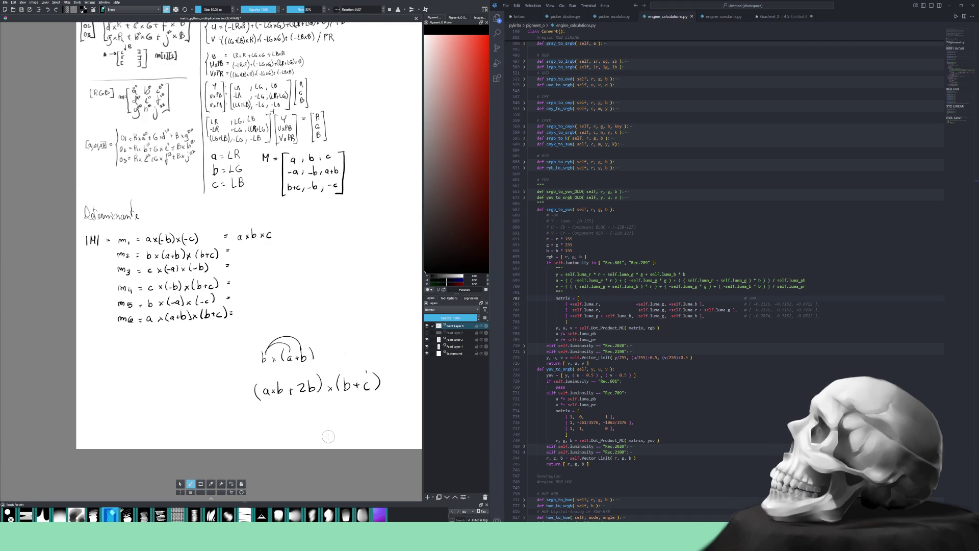
key("slash")
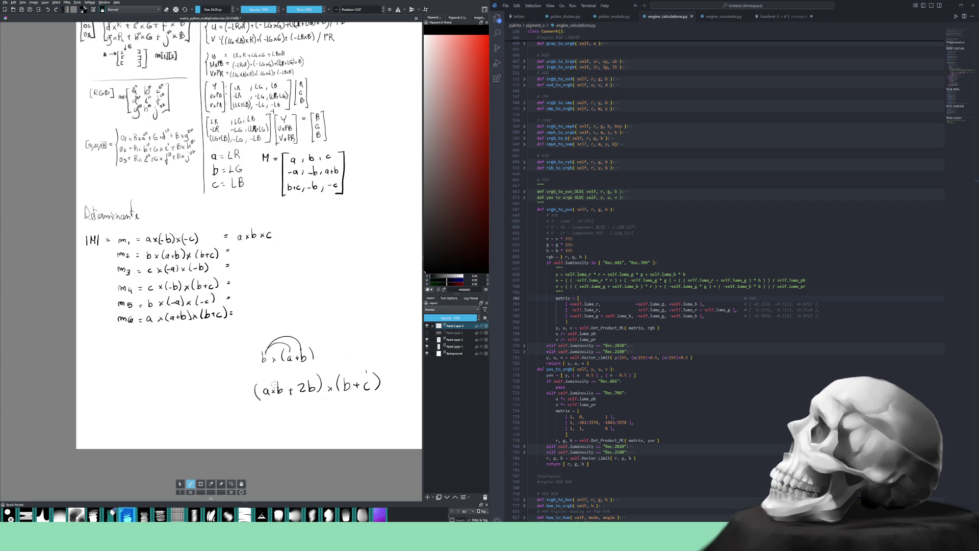
left_click_drag(276, 379, 361, 372)
mouse_move(305, 396)
left_mouse_down()
mouse_move(332, 401)
mouse_move(365, 389)
left_mouse_up()
Write the expansion (a×2b) + (a×b×c) + (3b) + (2b×c) under the product.
left_click_drag(262, 423, 268, 427)
left_click_drag(268, 423, 264, 428)
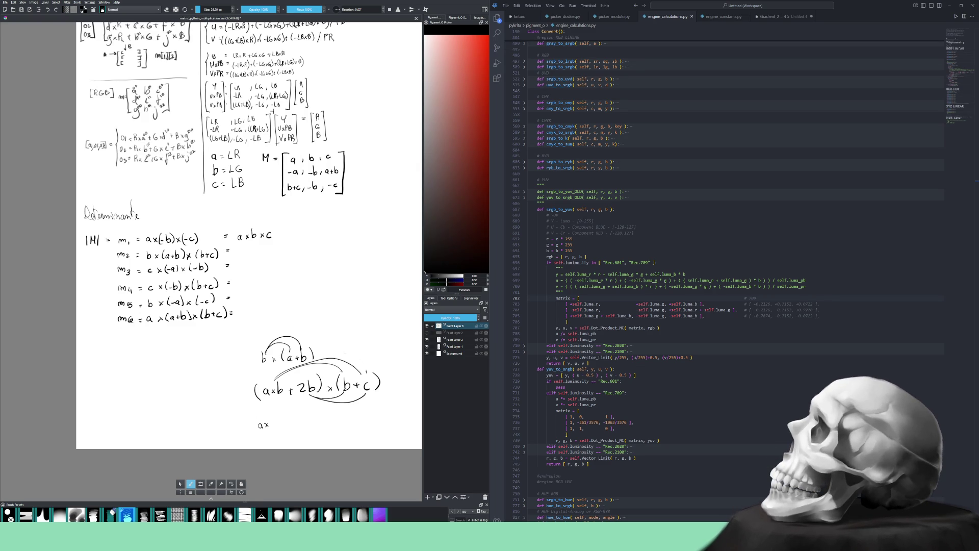
left_click_drag(270, 418, 279, 425)
left_click_drag(281, 416, 282, 428)
left_click_drag(300, 417, 300, 427)
left_click_drag(308, 418, 335, 423)
mouse_move(343, 415)
left_mouse_down()
mouse_move(342, 423)
mouse_move(369, 415)
left_mouse_up()
mouse_move(365, 411)
left_mouse_down()
mouse_move(365, 420)
mouse_move(386, 416)
left_mouse_up()
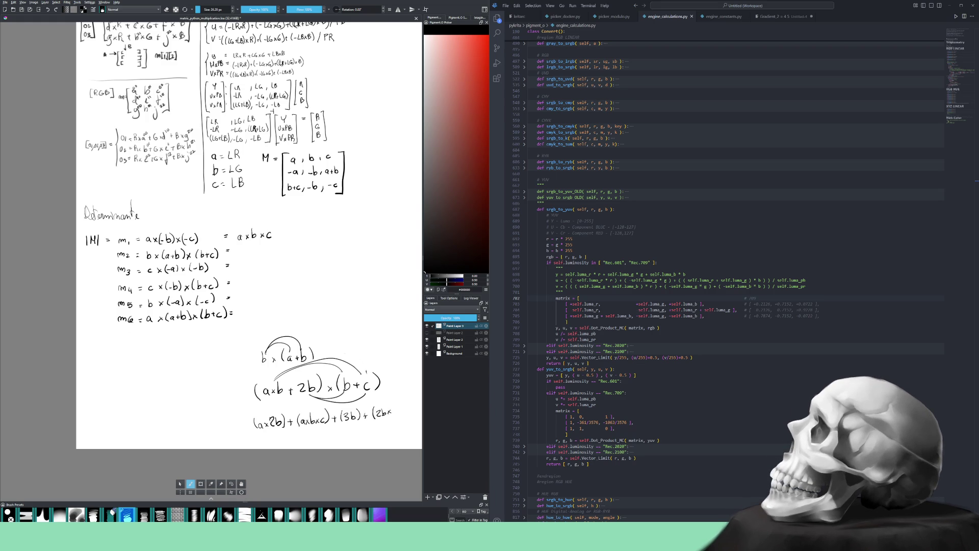
left_click_drag(397, 412, 399, 420)
scroll(333, 246, "up", 5)
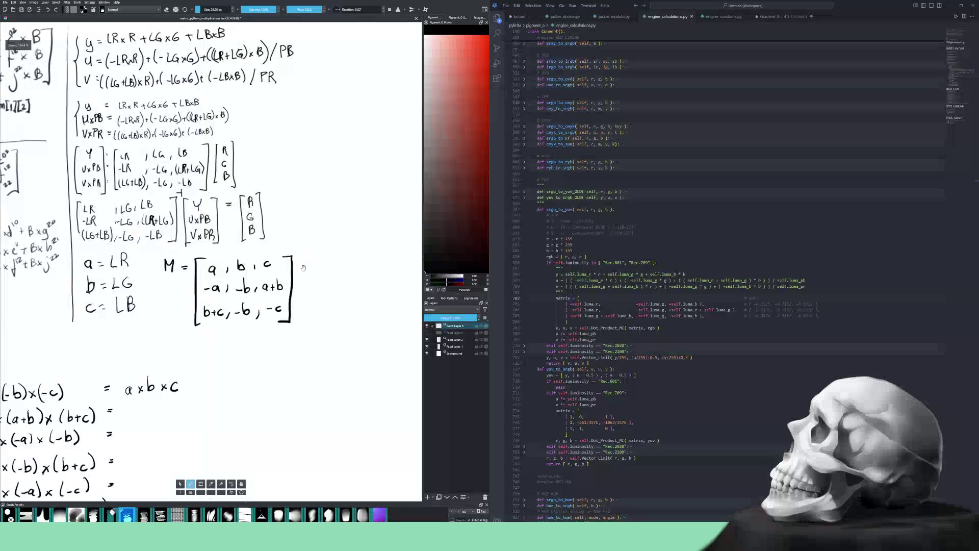
Draw the left bracket and write the first row +0,2126, +0,7152, +0,0722.
left_click_drag(303, 262, 316, 322)
left_click_drag(325, 262, 324, 263)
mouse_move(331, 267)
left_mouse_down()
mouse_move(354, 266)
mouse_move(321, 266)
left_mouse_up()
mouse_move(318, 262)
left_mouse_down()
mouse_move(367, 271)
mouse_move(285, 277)
mouse_move(317, 264)
mouse_move(398, 270)
left_mouse_up()
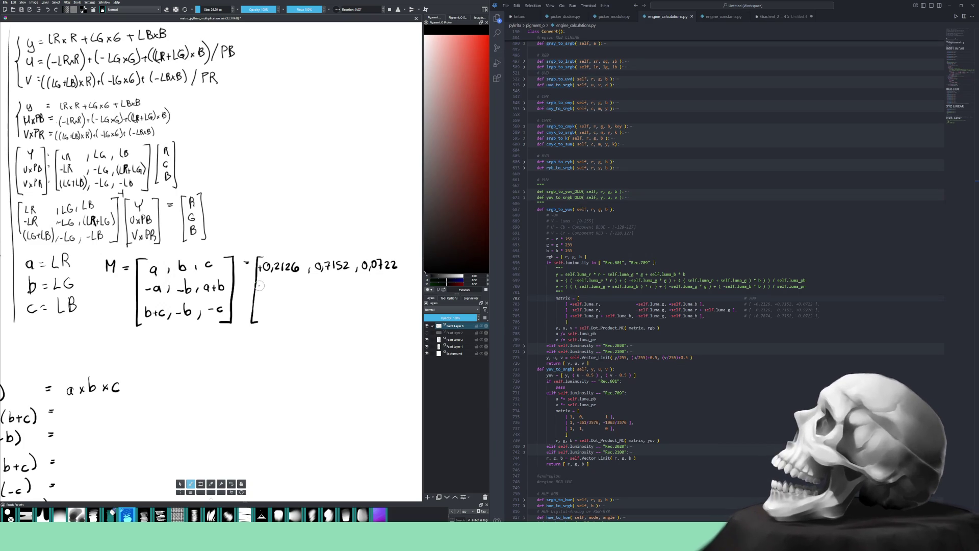
Write the second row -0,2126, -0,7152, +0,9278.
left_click_drag(258, 286, 262, 286)
left_click_drag(266, 282, 268, 290)
mouse_move(272, 282)
left_mouse_down()
mouse_move(352, 291)
mouse_move(362, 289)
mouse_move(361, 265)
left_mouse_up()
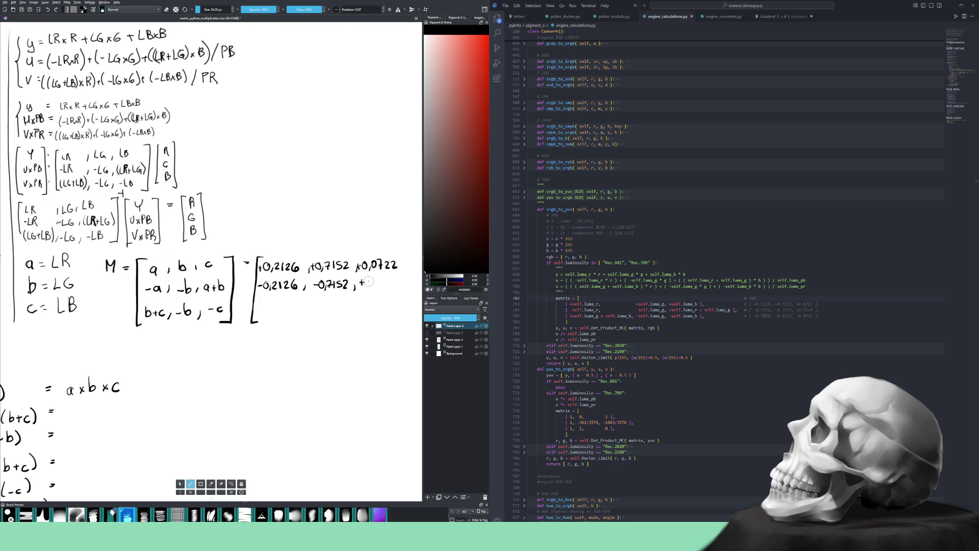
mouse_move(369, 279)
left_mouse_down()
mouse_move(371, 289)
mouse_move(400, 279)
left_mouse_up()
Write the third row +0,7874, -0,7152, -0,0722 and close the matrix bracket.
left_click_drag(258, 310, 264, 309)
mouse_move(261, 306)
left_mouse_down()
mouse_move(270, 315)
mouse_move(319, 303)
mouse_move(335, 310)
left_mouse_up()
mouse_move(340, 302)
left_mouse_down()
mouse_move(338, 310)
mouse_move(344, 301)
left_mouse_up()
mouse_move(345, 302)
left_mouse_down()
mouse_move(366, 302)
mouse_move(354, 309)
left_mouse_up()
key("ctrl+z")
key("ctrl+z")
key("ctrl+z")
mouse_move(359, 303)
left_mouse_down()
mouse_move(374, 308)
mouse_move(380, 299)
left_mouse_up()
left_click_drag(385, 299, 400, 306)
left_click_drag(407, 254, 405, 327)
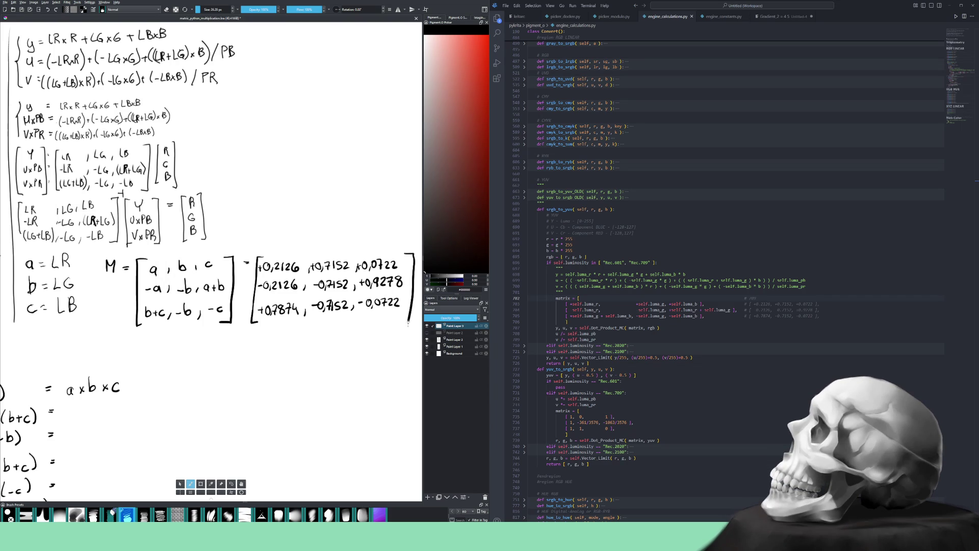
scroll(370, 339, "down", 2)
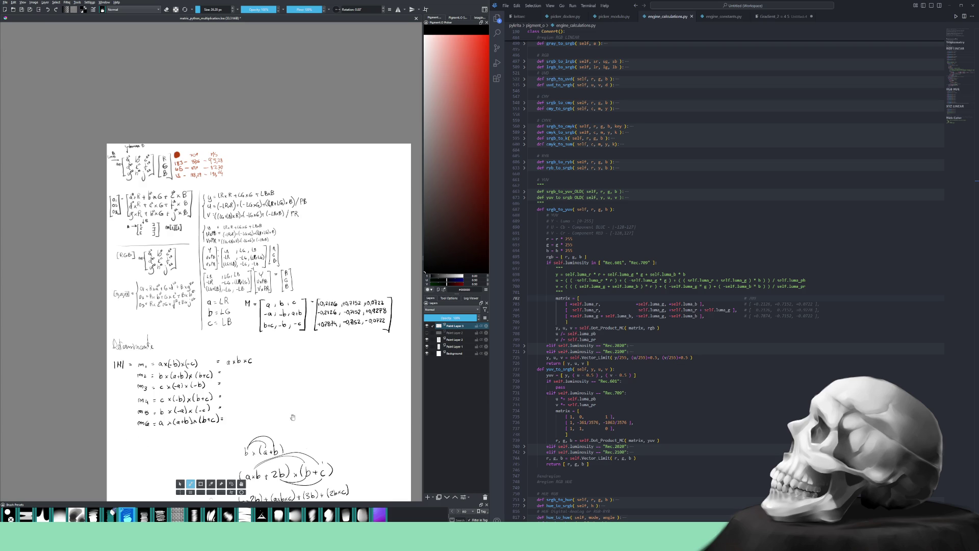
scroll(346, 451, "up", 3)
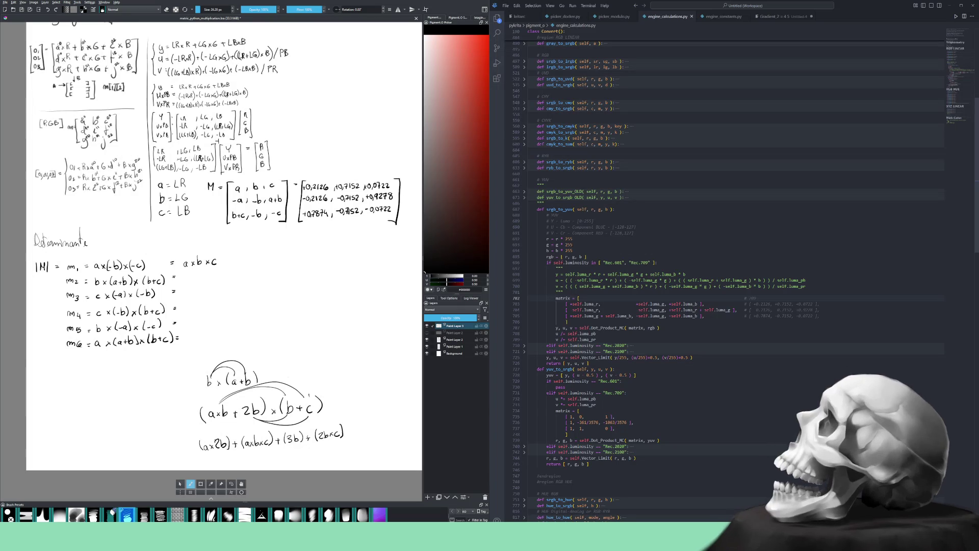
Comment out the hard-coded matrix block and insert blank lines above it.
left_click(606, 404)
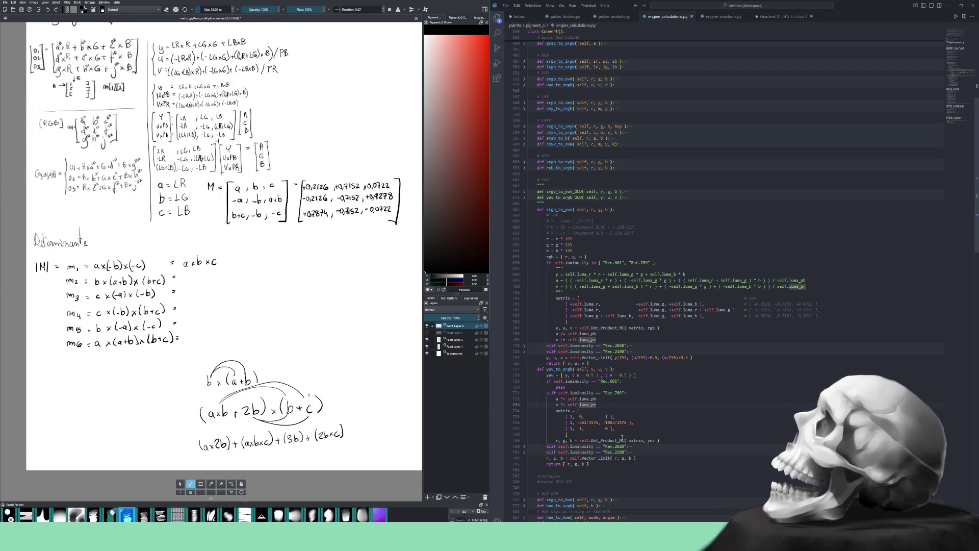
scroll(607, 416, "down", 1)
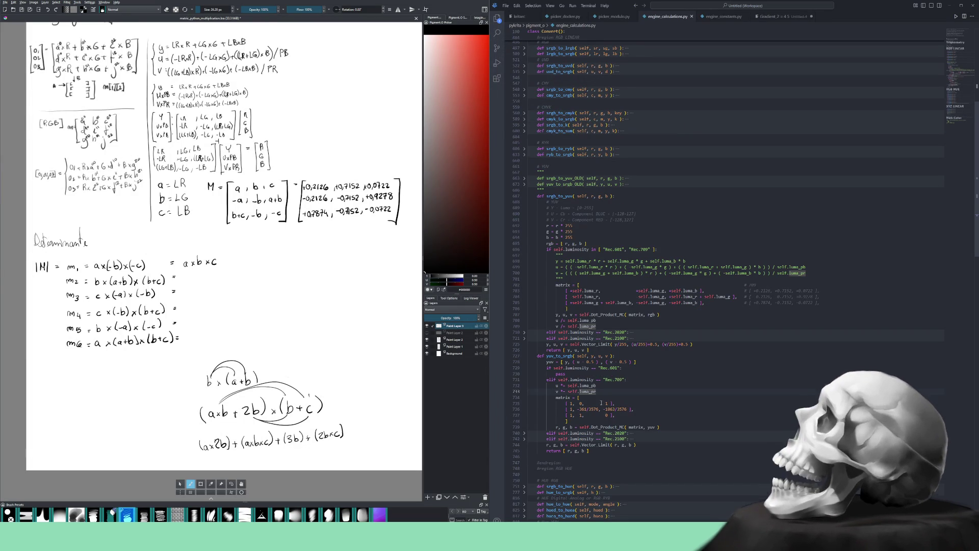
left_click_drag(577, 421, 522, 399)
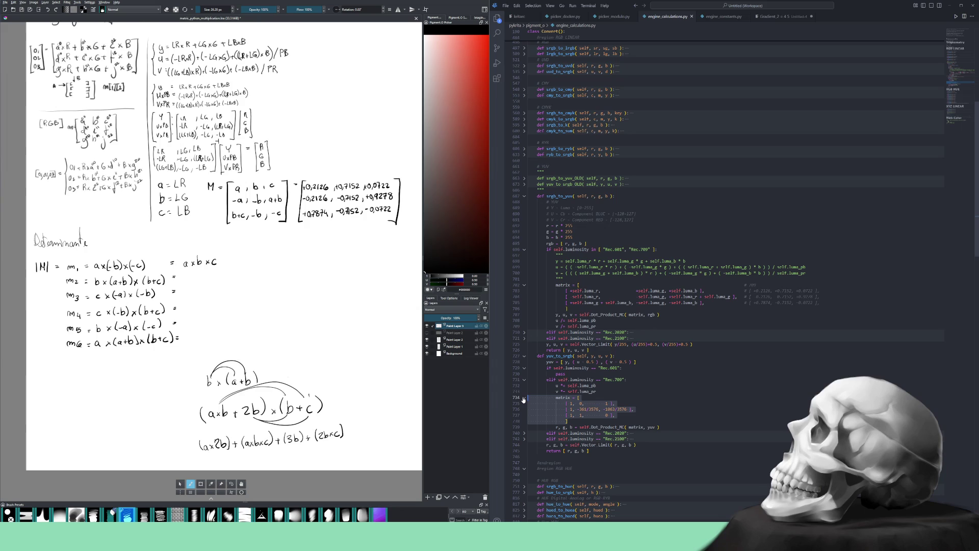
key("ctrl+slash")
key("Up")
key("End")
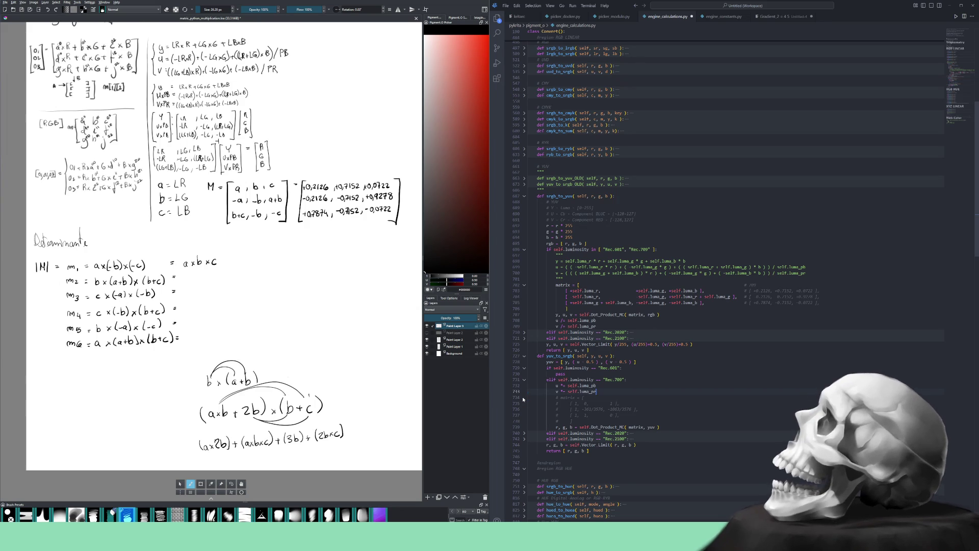
key("Return")
key("Return")
key("Return")
key("Return")
key("Up")
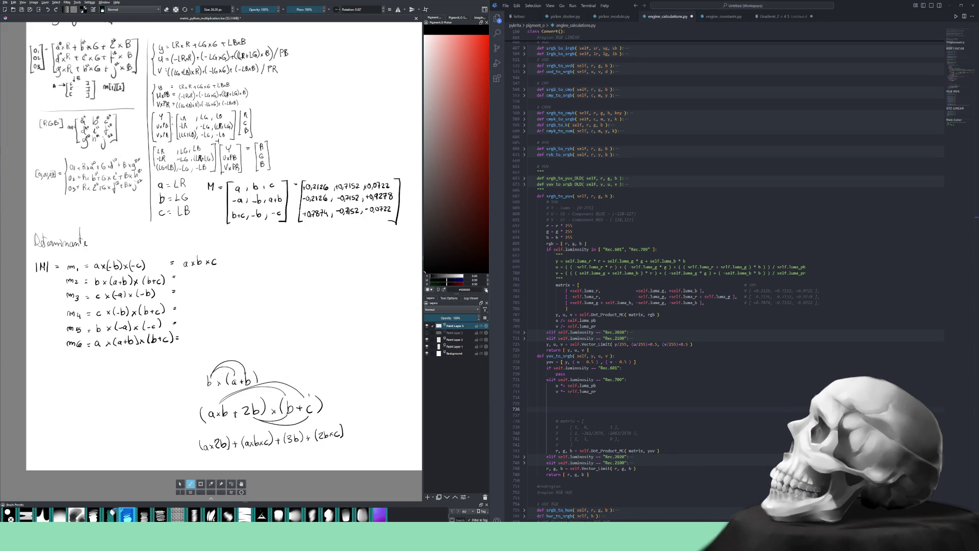
Enable an extra slider set in Krita's Pigment.O colour picker settings.
left_click(486, 290)
left_click(199, 249)
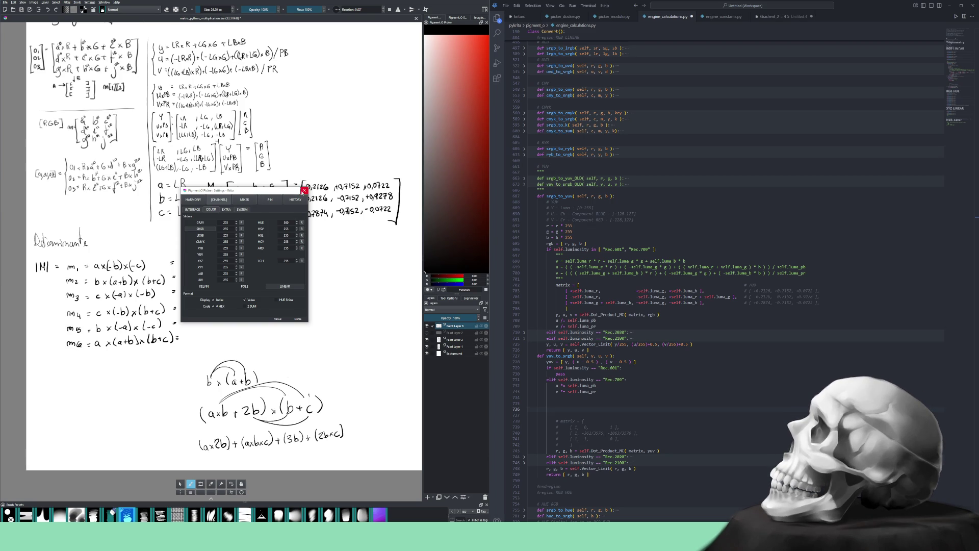
left_click(305, 190)
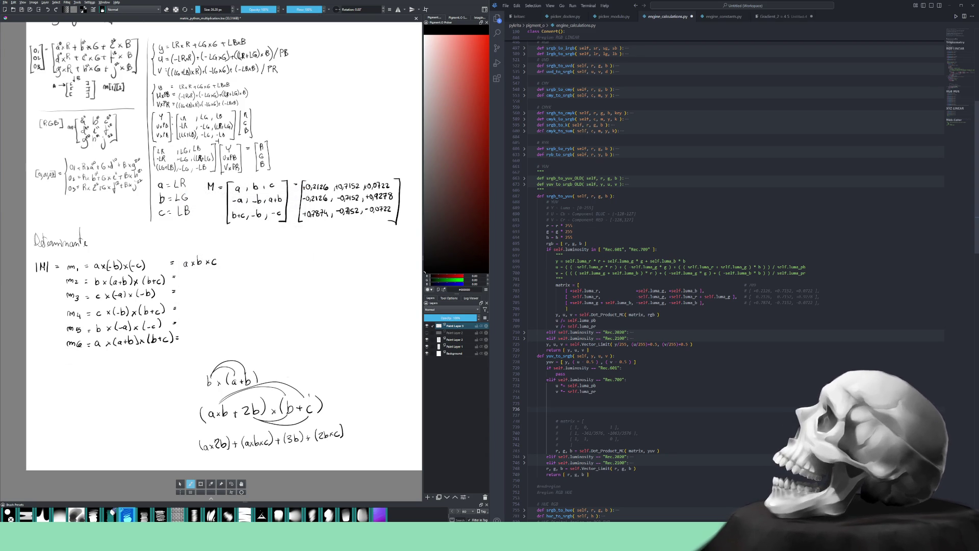
left_click(594, 404)
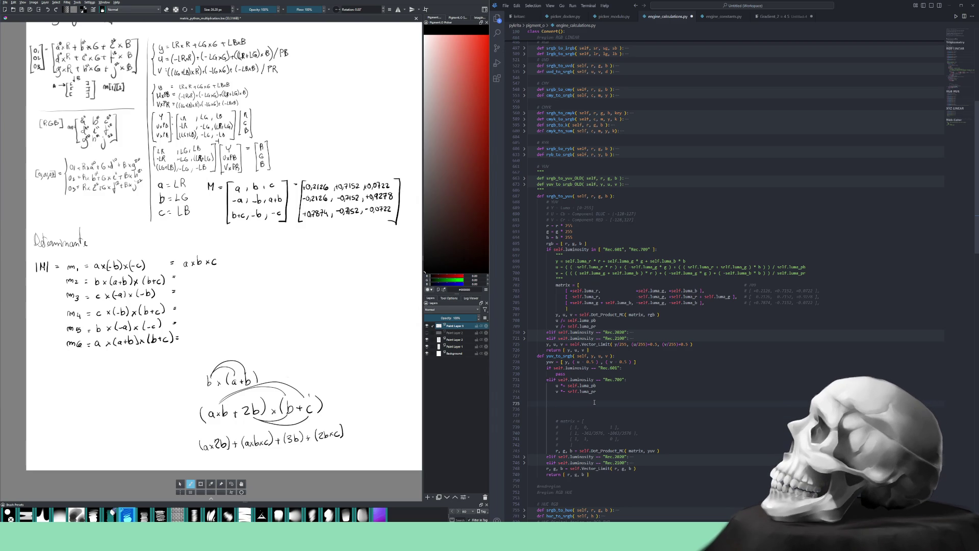
Rename the det placeholder to d1 and add a d2 line below it.
type("det=")
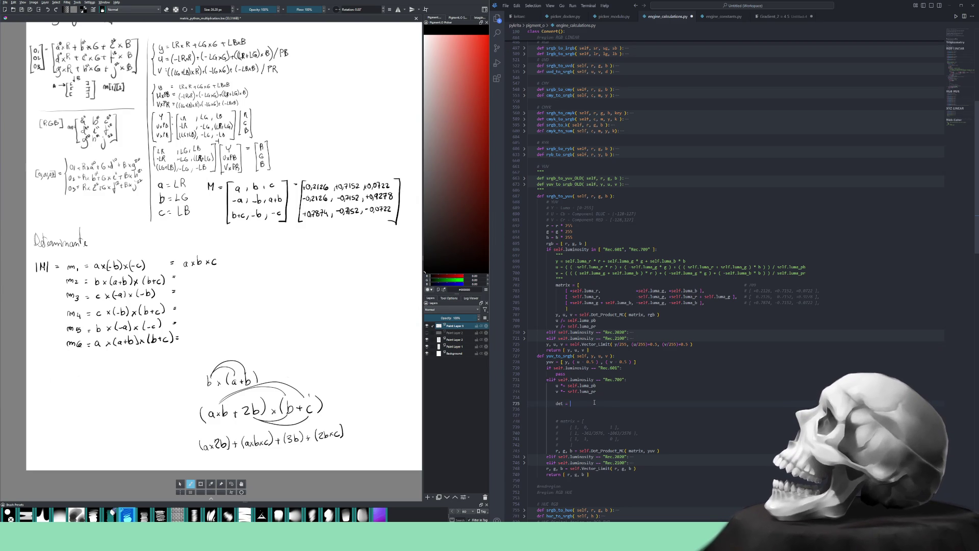
key("Home")
key("ctrl+Delete")
type("d11")
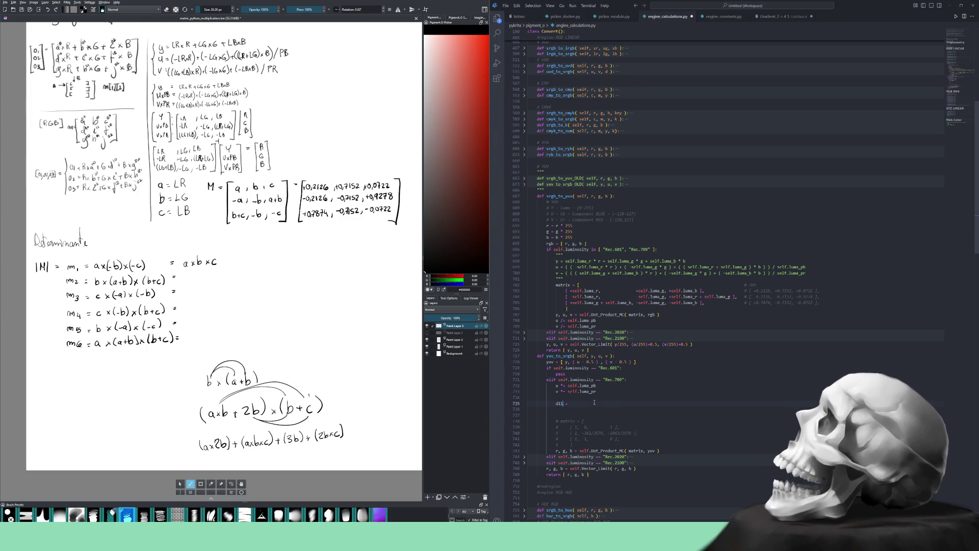
key("End")
key("Return")
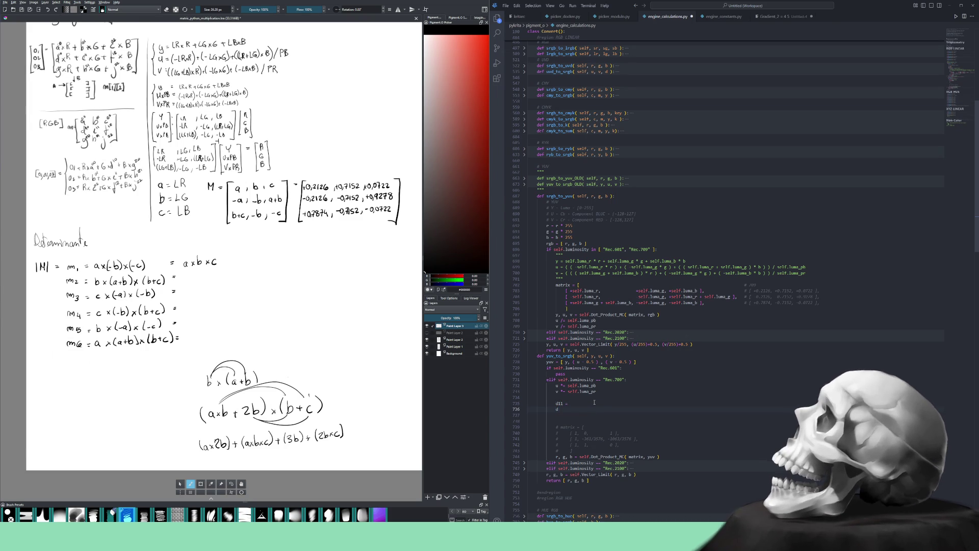
type("12")
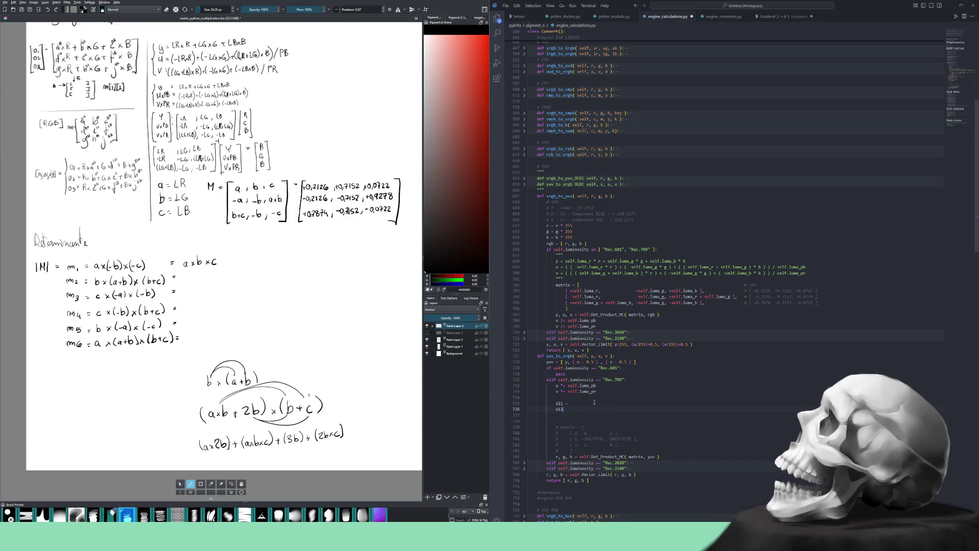
key("BackSpace")
type("2")
Add lines d3 through d6 and append ' =' to every d line at once.
key("Return")
type("d3")
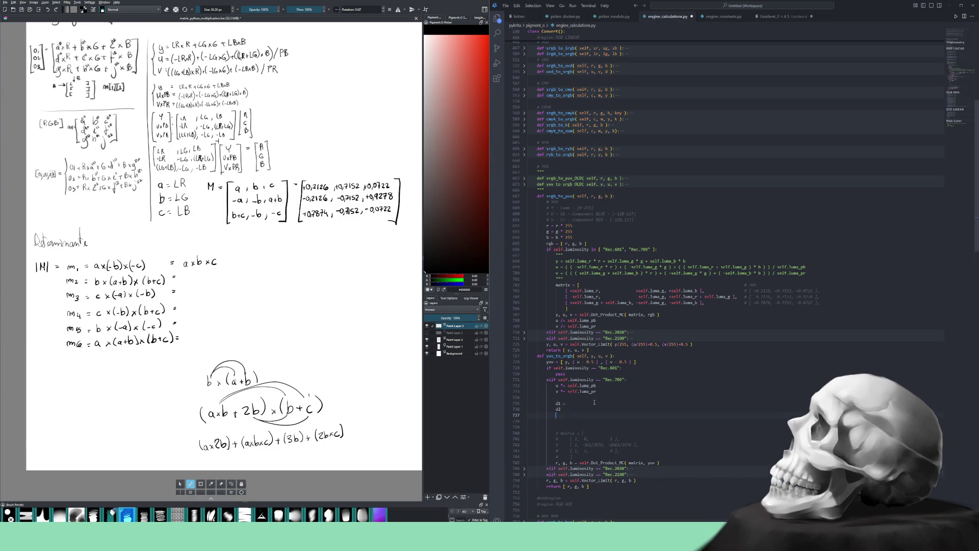
key("Return")
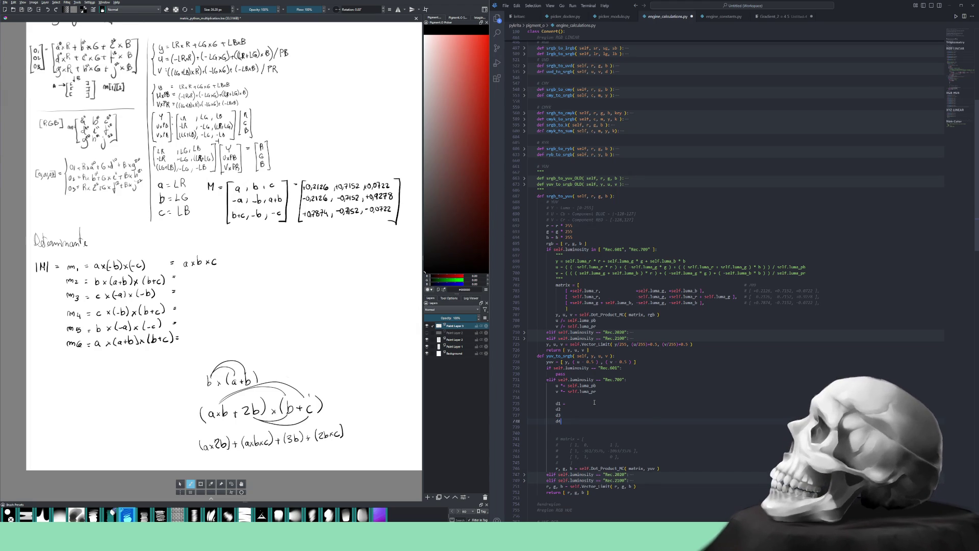
key("Return")
type("d")
key("Return")
type("d6")
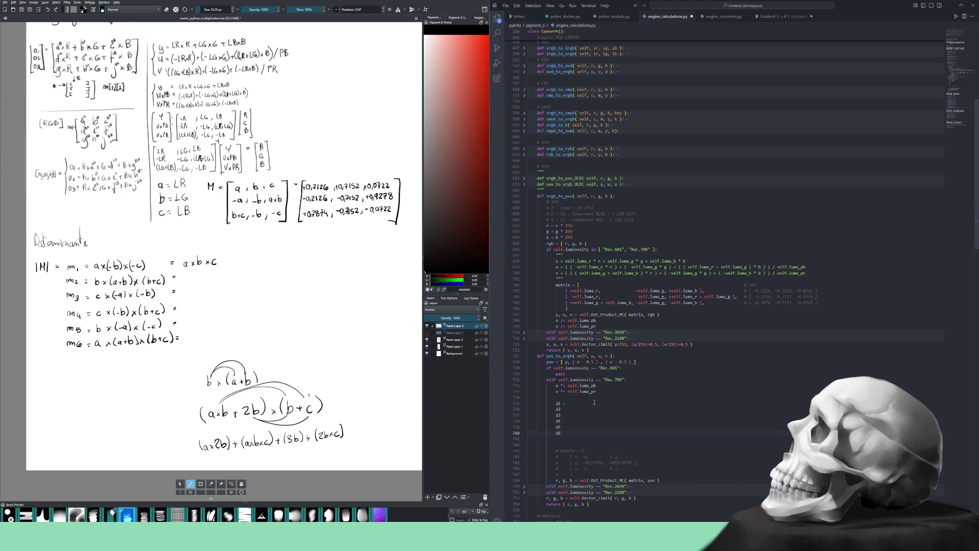
key("Up")
key("Up")
key("Up")
type("=")
type("  =")
key("Up")
key("Up")
key("Up")
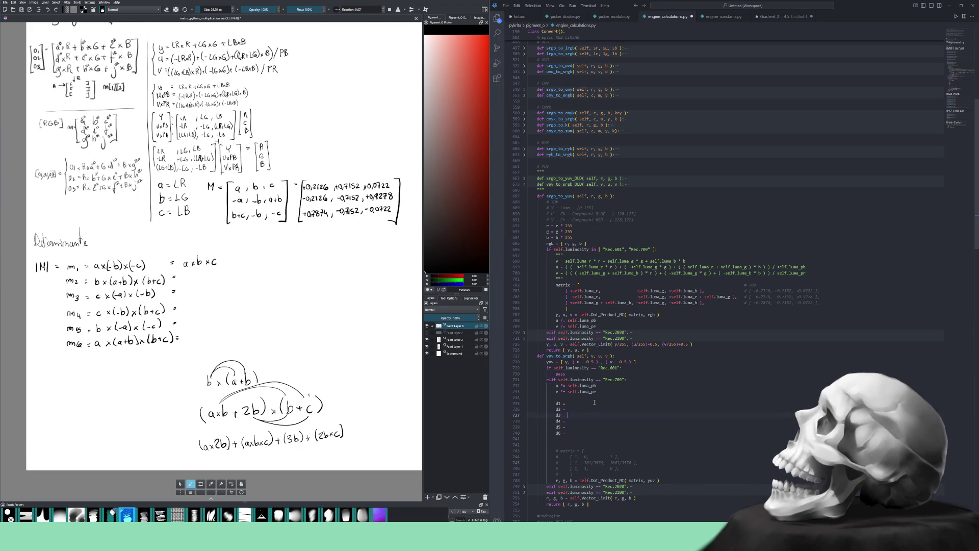
Copy the luma_r/luma_g/luma_b matrix = [...] block and paste it above d1.
key("Up")
key("Up")
key("Up")
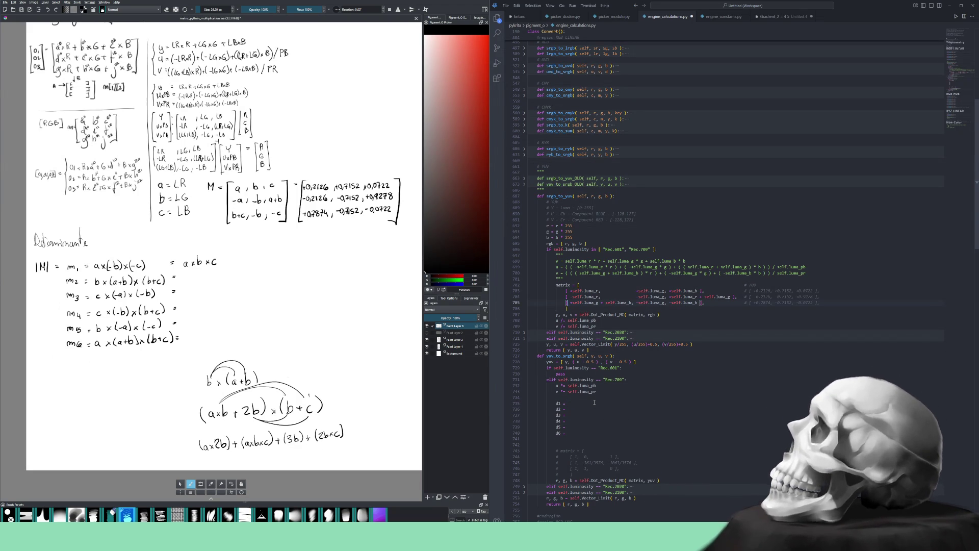
key("shift+Up")
key("shift+Up")
key("shift+Up")
key("shift+Up")
key("shift+Home")
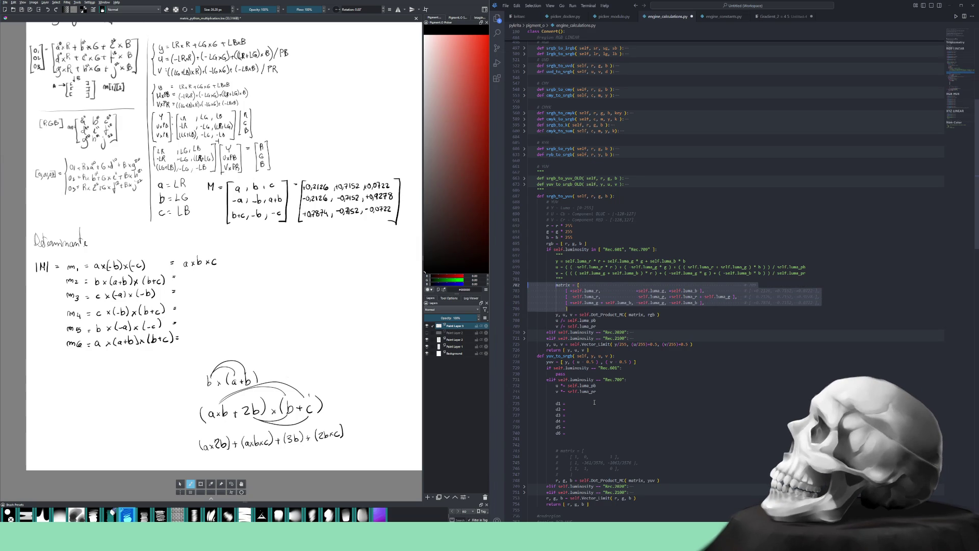
left_click(595, 402)
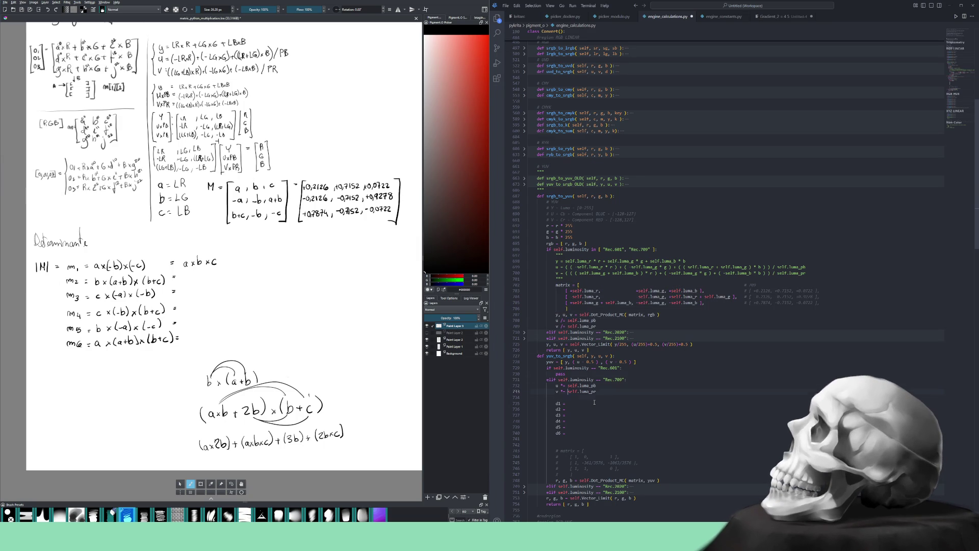
key("ctrl+shift+Return")
key("ctrl+shift+Return")
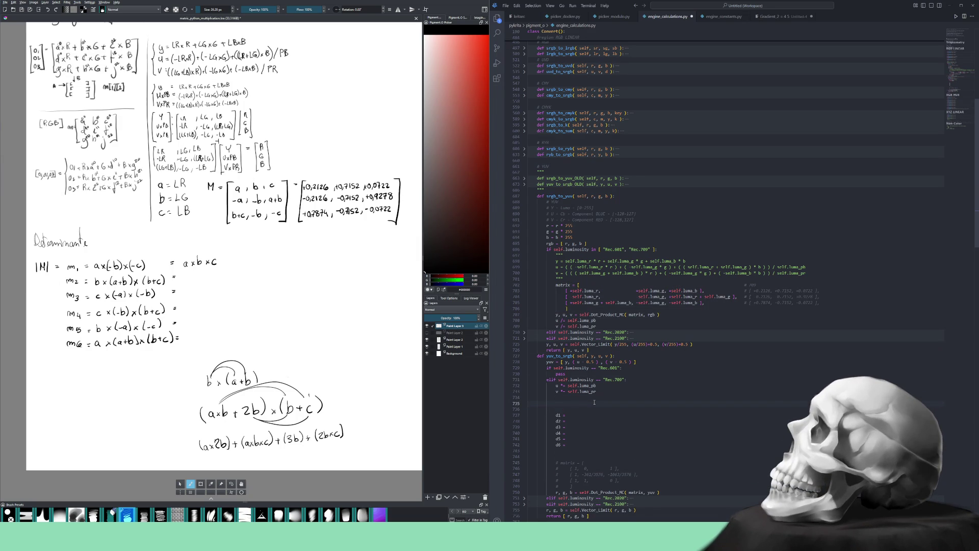
key("ctrl+v")
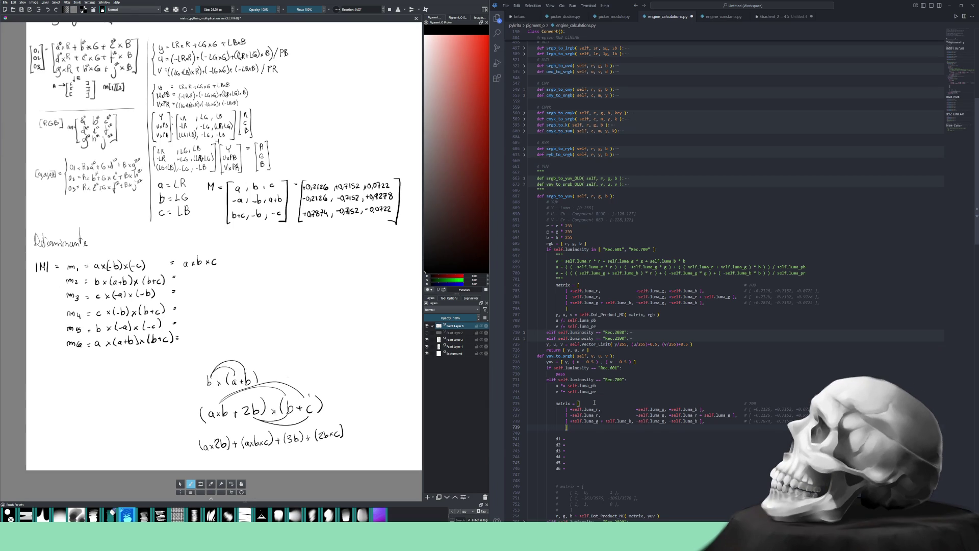
key("Down")
key("Down")
key("Down")
key("Up")
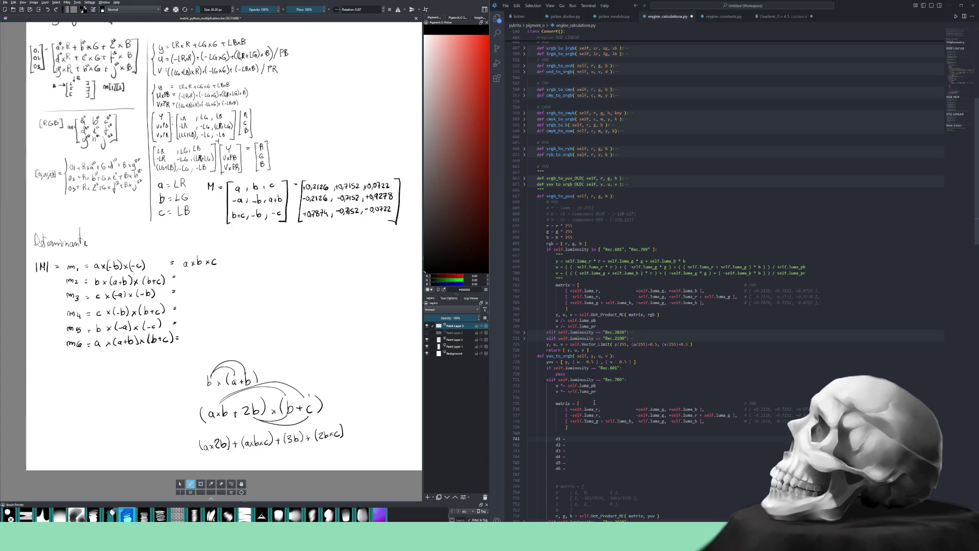
After d1 =, write matrix[0][0] * and duplicate it into three factors.
type("matrix")
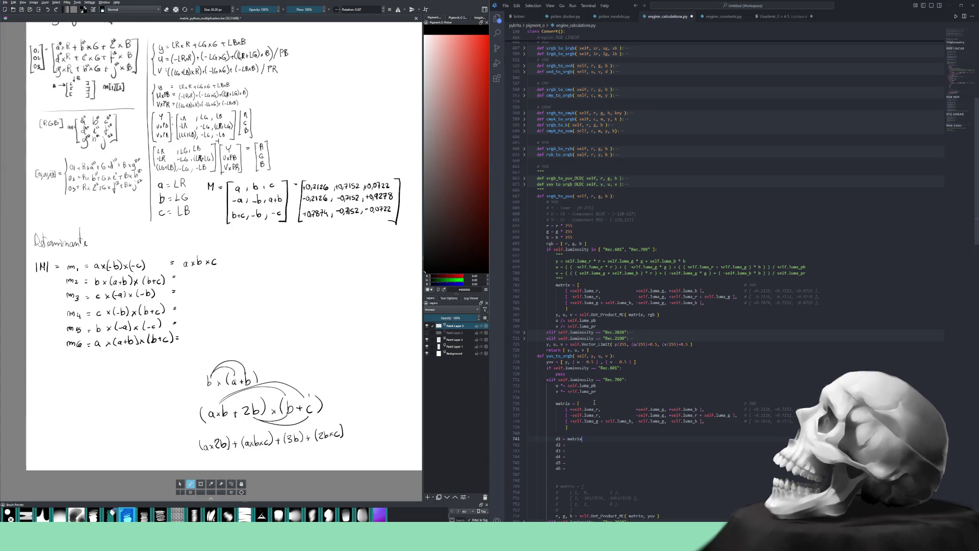
type("[")
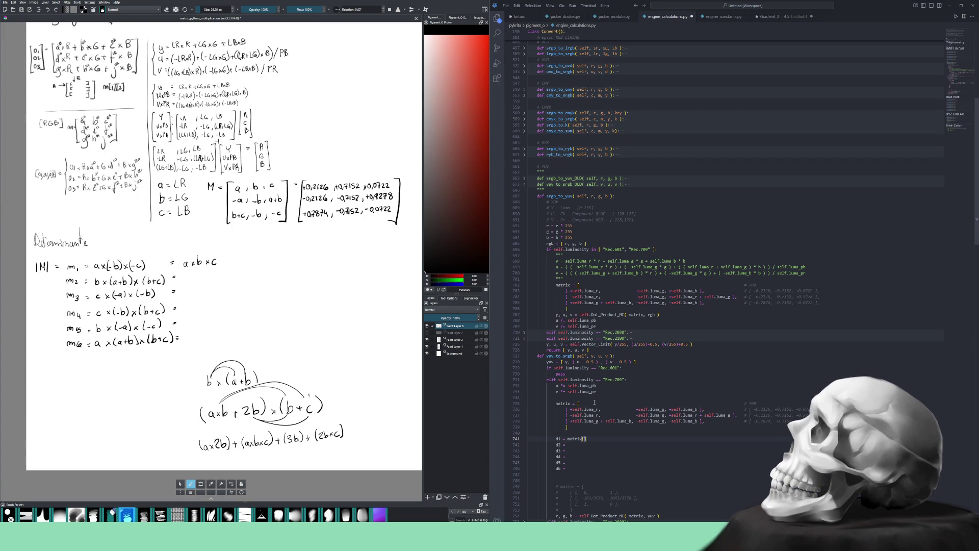
type("0][0")
key("BackSpace")
key("BackSpace")
type("]")
key("Down")
key("Up")
type("[0")
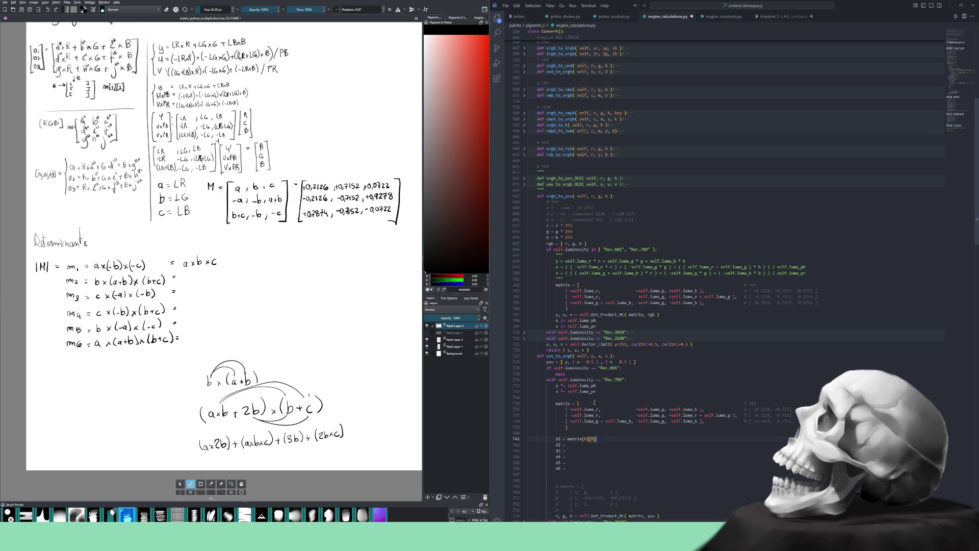
type("*")
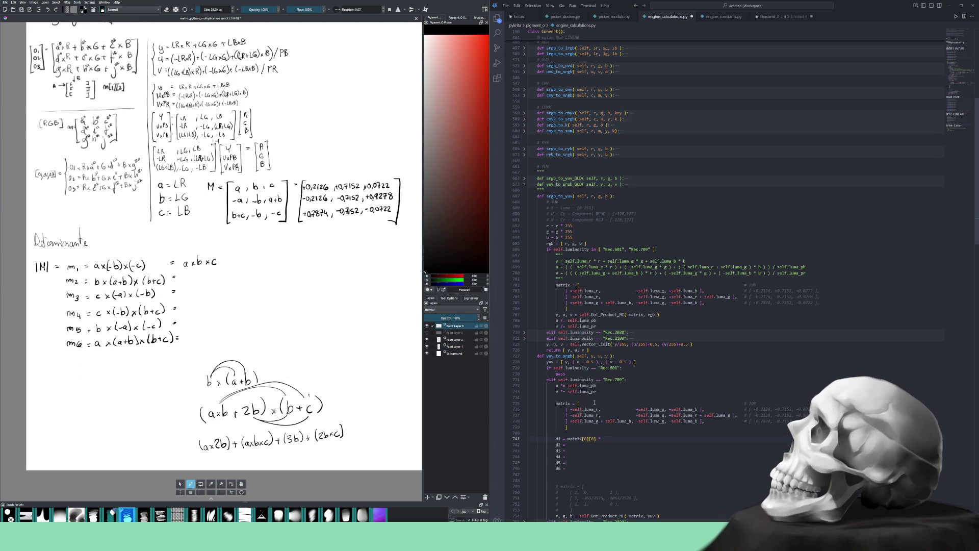
key("shift+Left")
key("shift+Left")
key("shift+Left")
key("ctrl+c")
key("End")
key("ctrl+v")
key("ctrl+v")
Change the factors to matrix[1][1] and matrix[2][2], then copy the full d1 product.
key("Left")
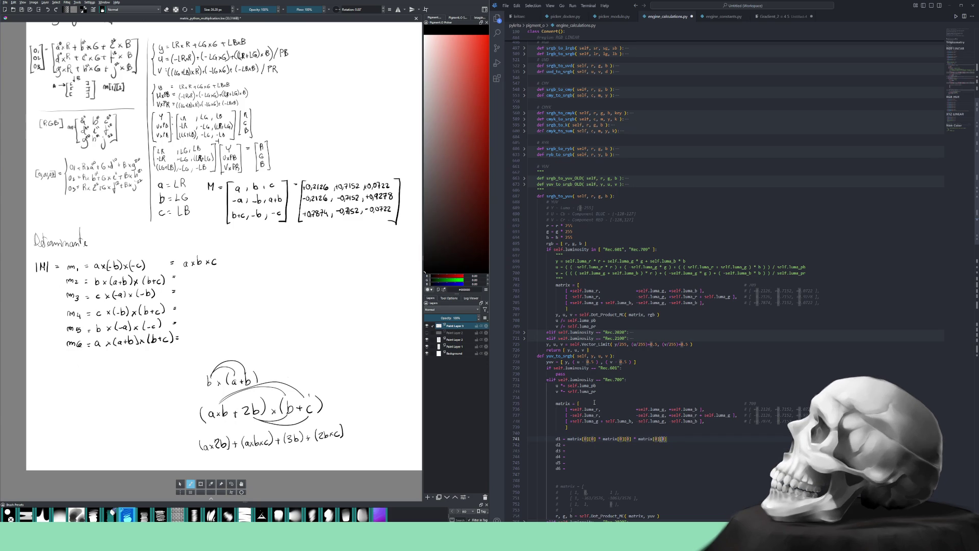
key("ctrl+Left")
key("ctrl+Left")
key("ctrl+Left")
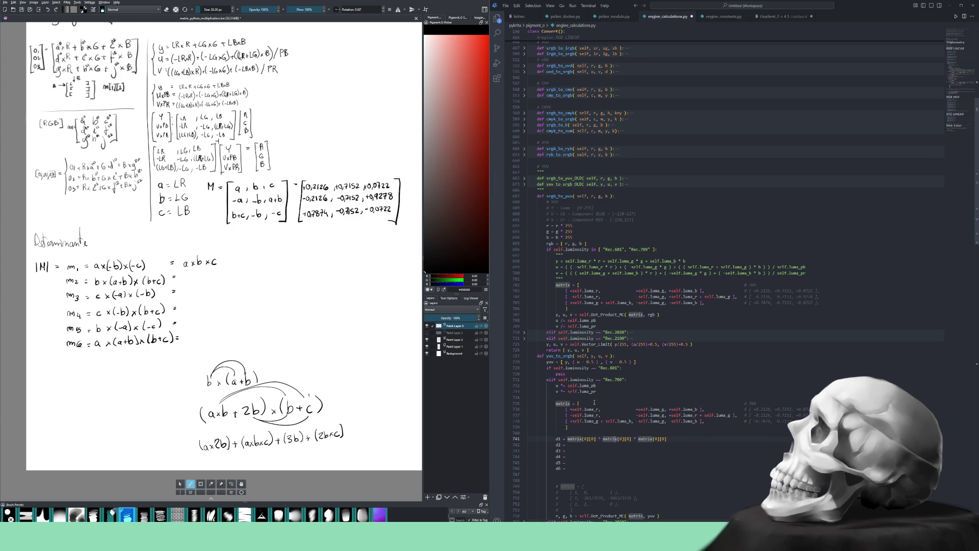
type("1][1")
key("ctrl+Right")
key("ctrl+Right")
key("ctrl+Right")
type("2")
key("Right")
key("Right")
key("Right")
type("2")
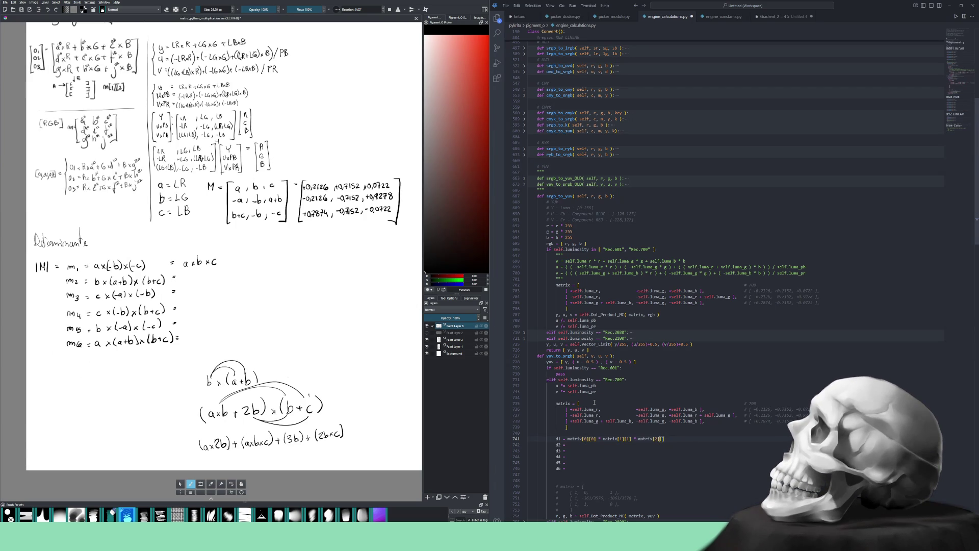
key("shift+alt+Right")
key("shift+alt+Right")
key("shift+alt+Right")
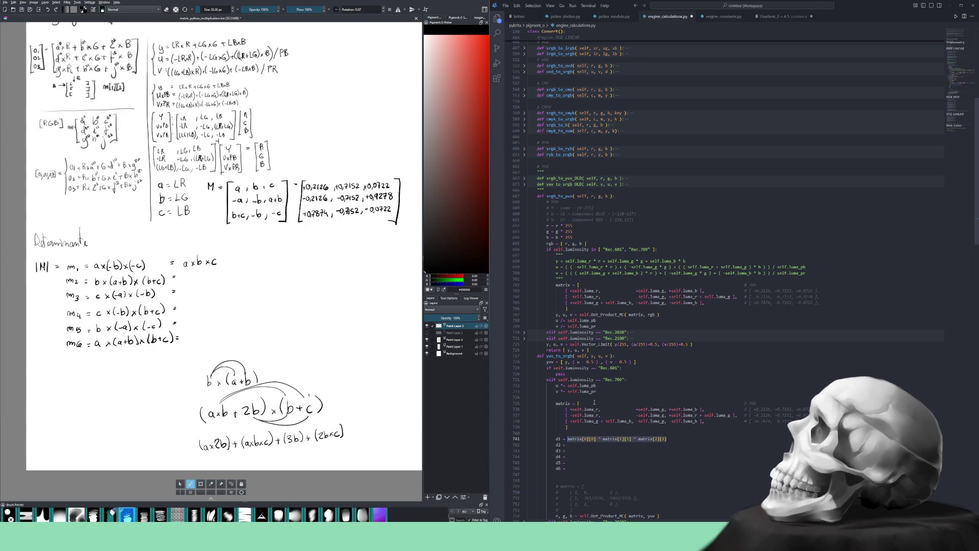
key("ctrl+c")
key("Down")
Paste the d1 diagonal product onto the d2 through d6 lines.
key("ctrl+v")
key("Down")
key("ctrl+v")
key("Down")
key("ctrl+v")
key("Down")
key("ctrl+v")
key("Down")
key("ctrl+v")
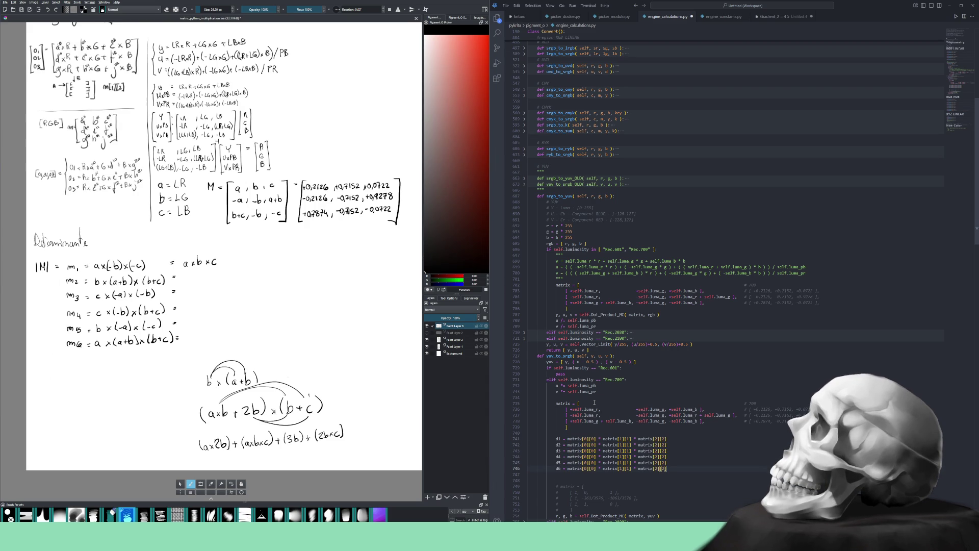
Re-index the d2 product, replacing its indices with 1 and 2.
key("Up")
key("Up")
key("Up")
key("Up")
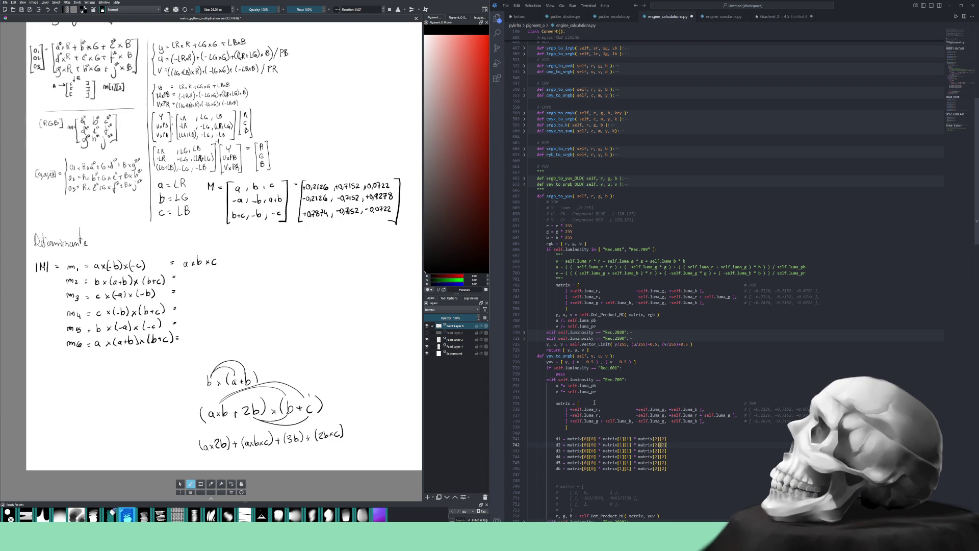
key("Right")
key("Right")
key("Right")
key("shift+Right")
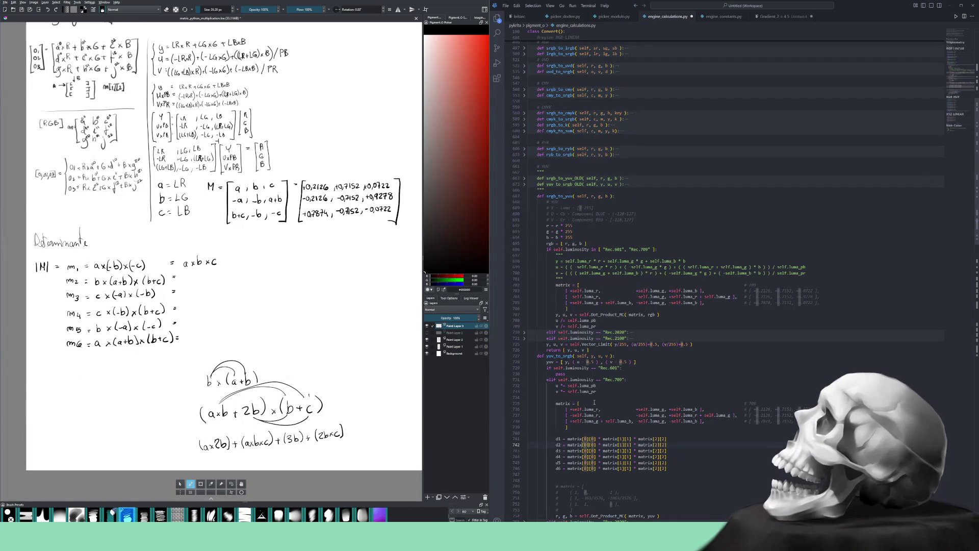
type("1")
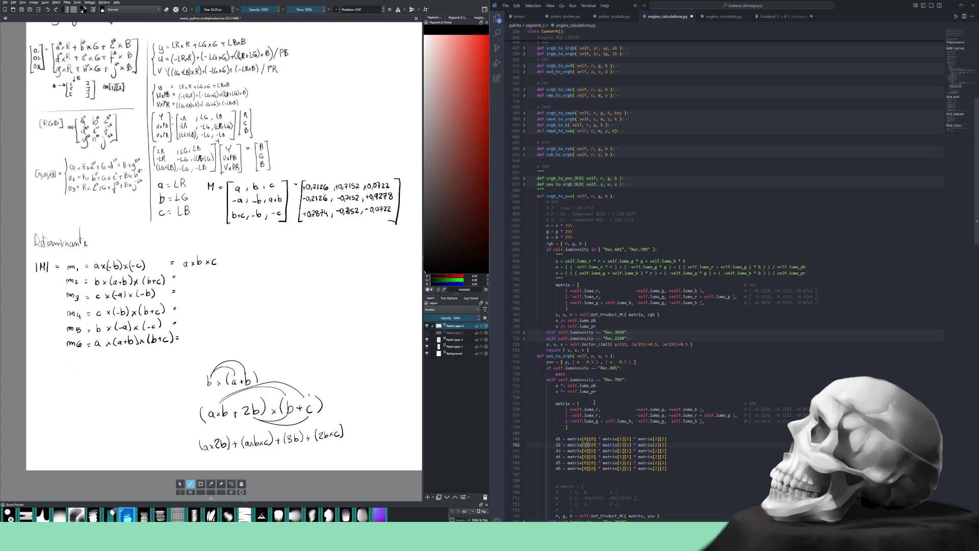
key("Down")
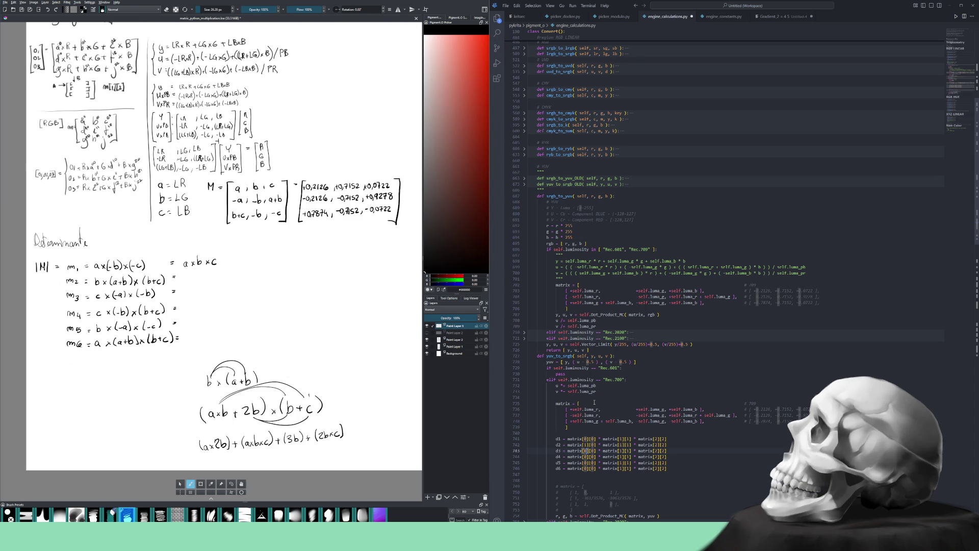
key("Up")
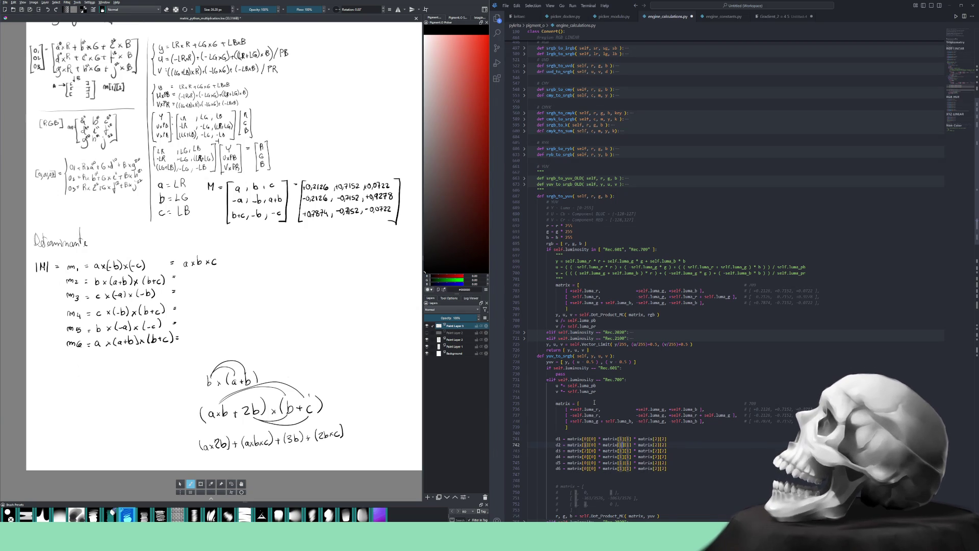
type("2")
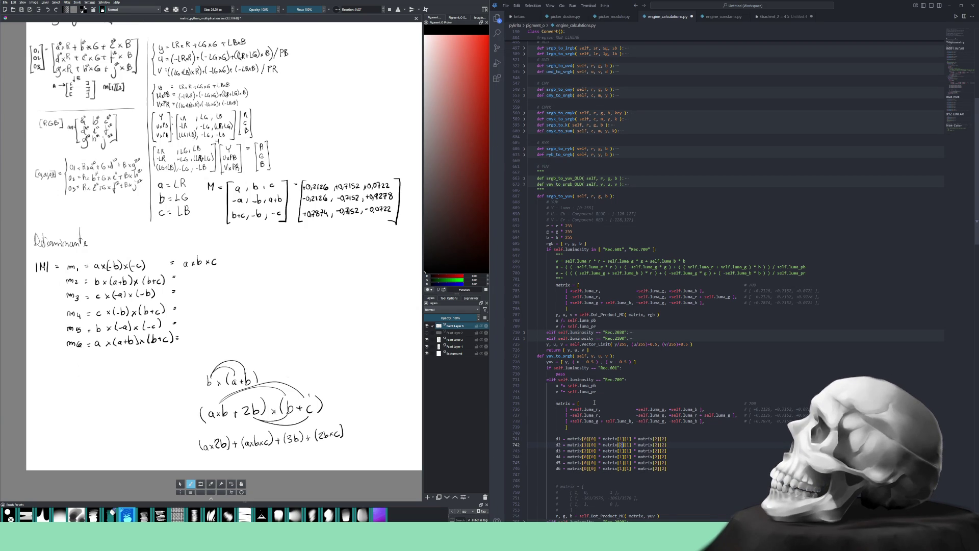
Re-index the d3 product with 0 and 1, then add a blank line after it.
key("Down")
key("BackSpace")
type("0")
key("Up")
key("Down")
key("shift+Right")
type("1")
key("Return")
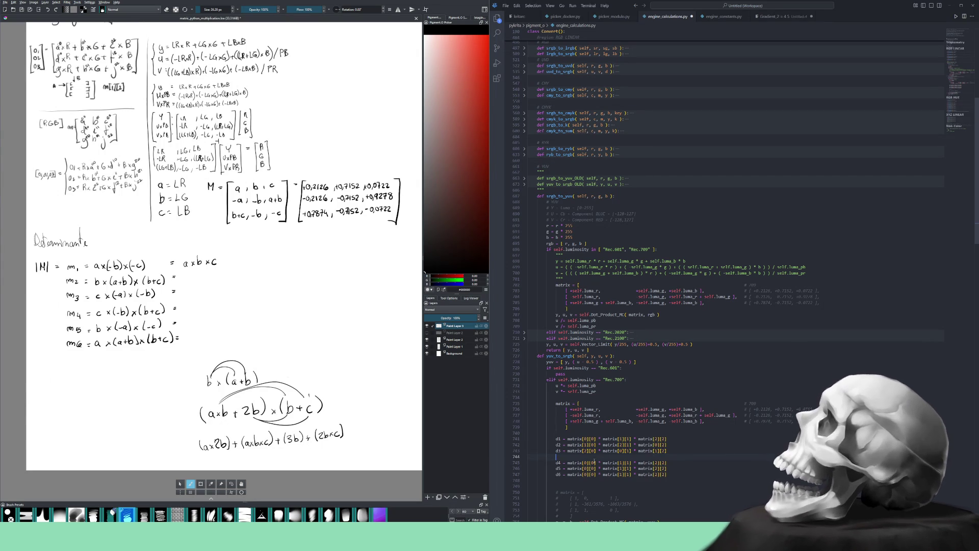
Select an index in the d4 term's first matrix factor for re-indexing.
double_click(585, 463)
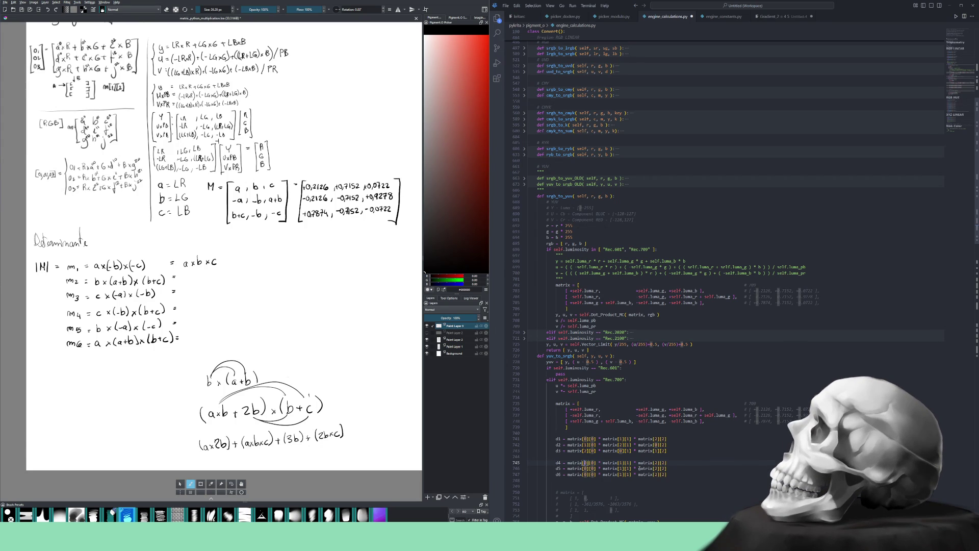
Re-index the d4 term's factors with 2, 2 and [0][0].
type("2")
key("Right")
key("Right")
key("shift+Right")
type("2")
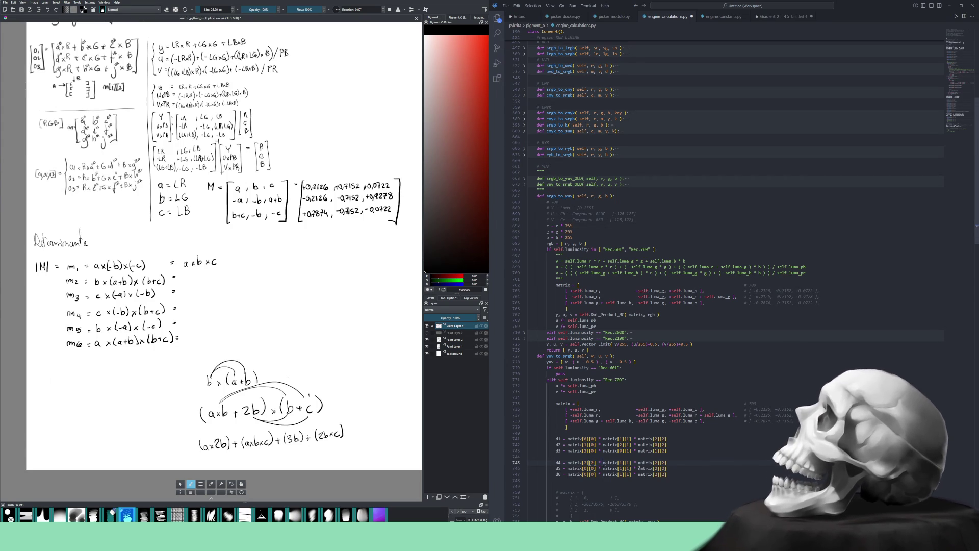
key("ctrl+Right")
key("ctrl+Right")
key("ctrl+Right")
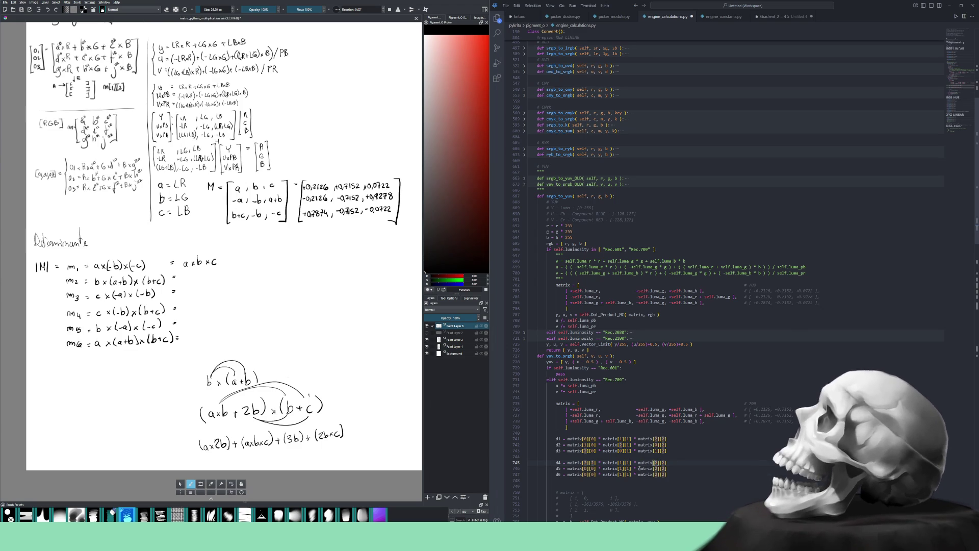
type("0][")
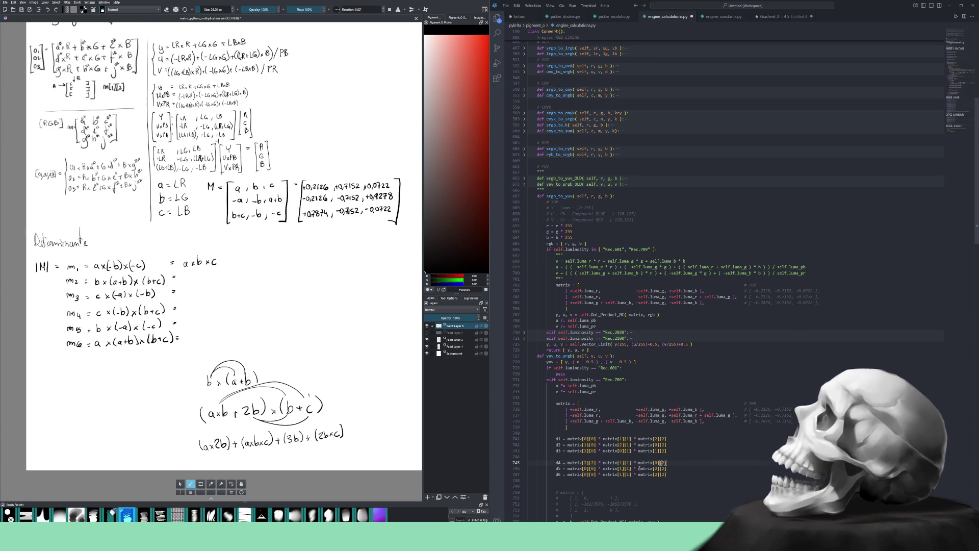
type("0")
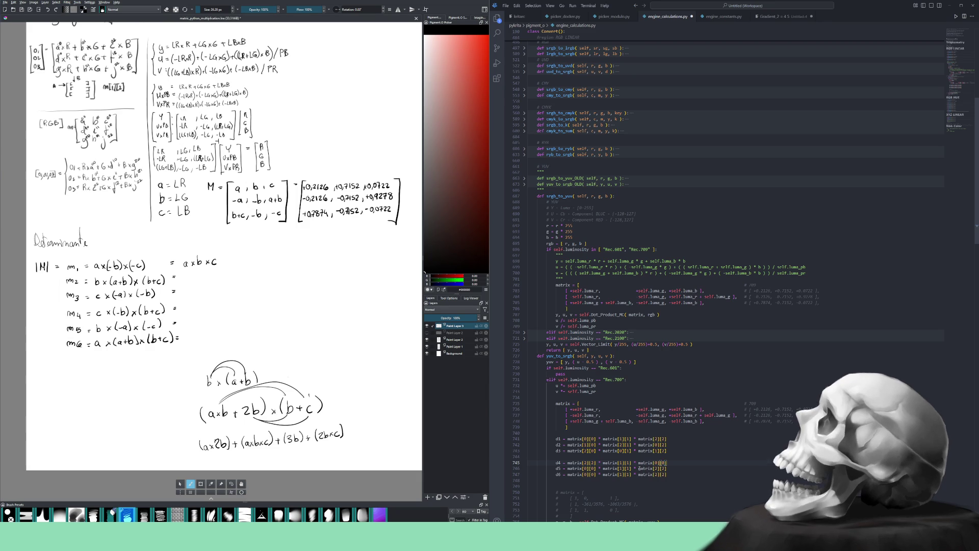
Re-index d5 and d6, entering 0 in each, then [2][2] and 2 in d5.
key("Down")
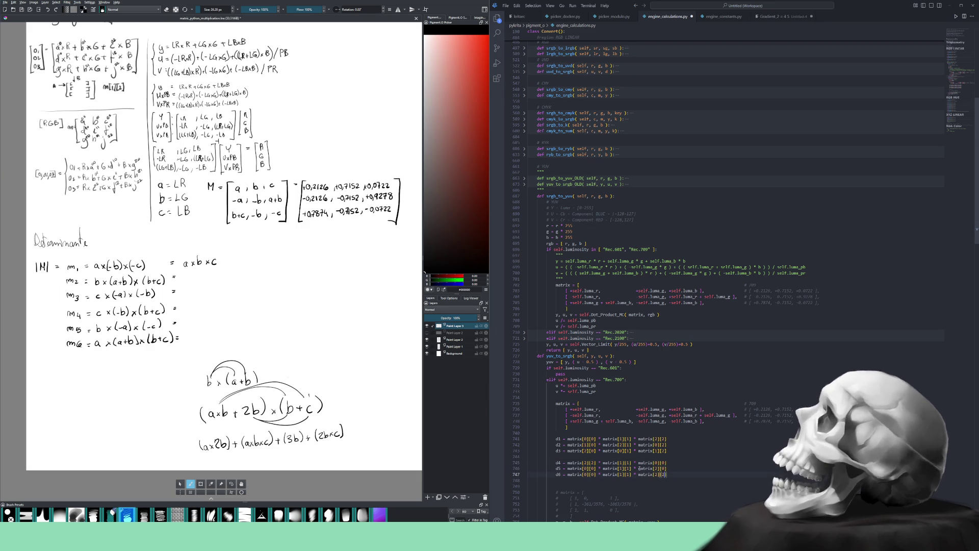
type("0")
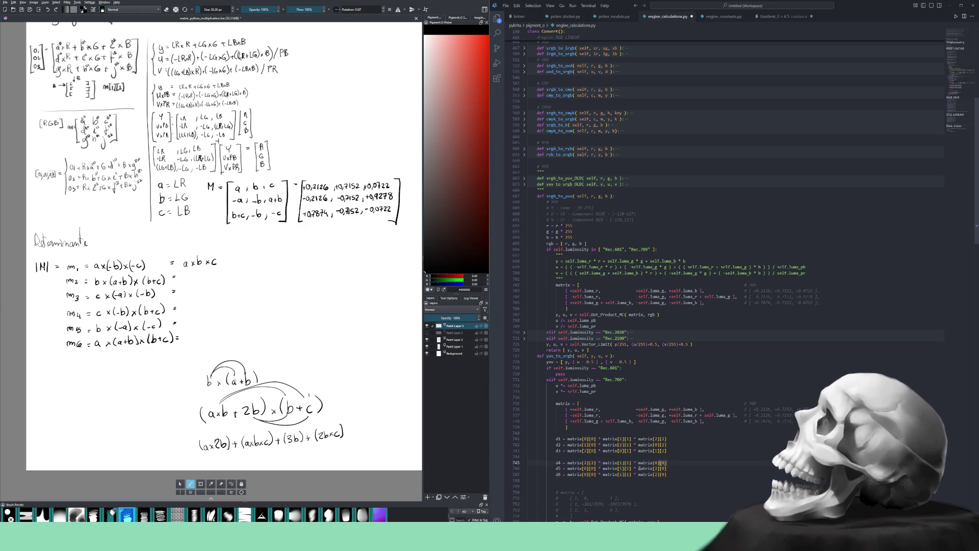
key("Down")
type("0")
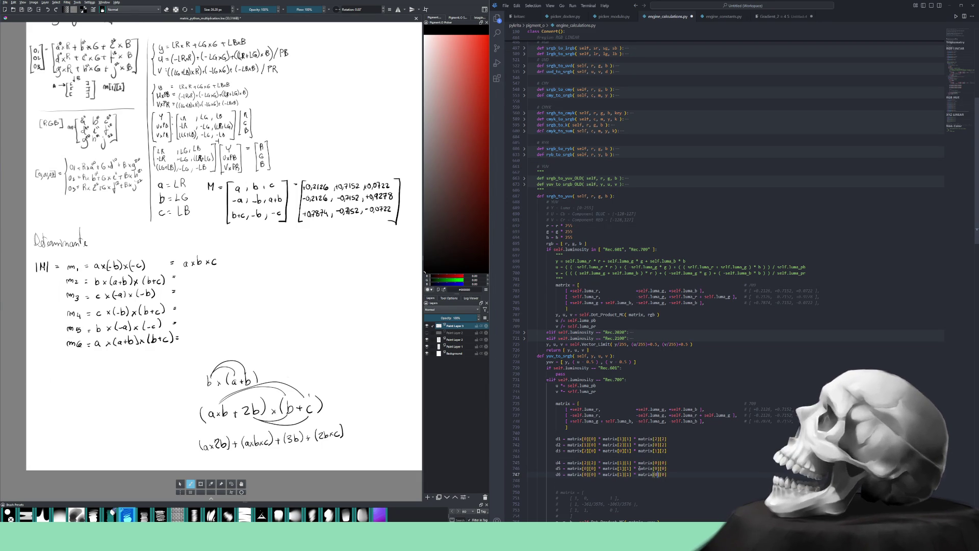
key("Up")
type("2][")
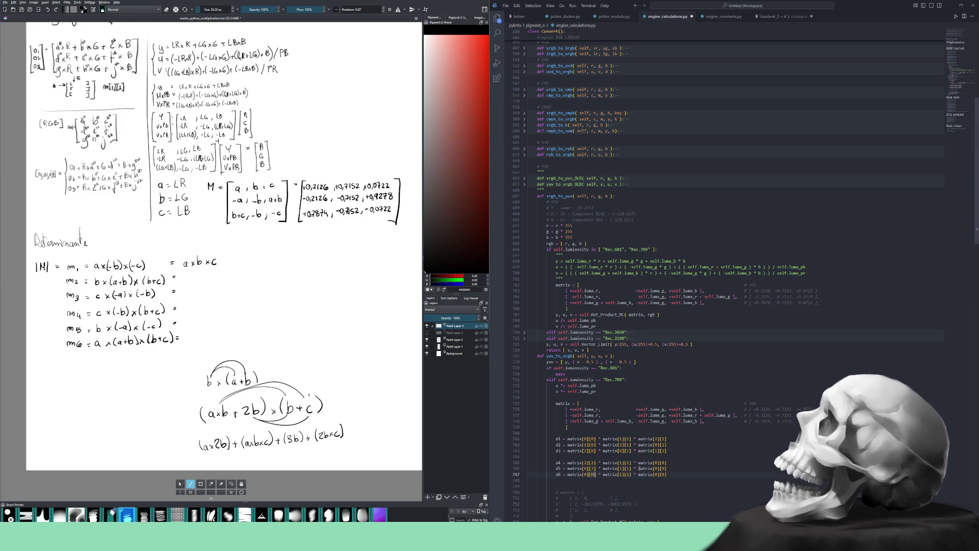
type("2")
key("Down")
type("2")
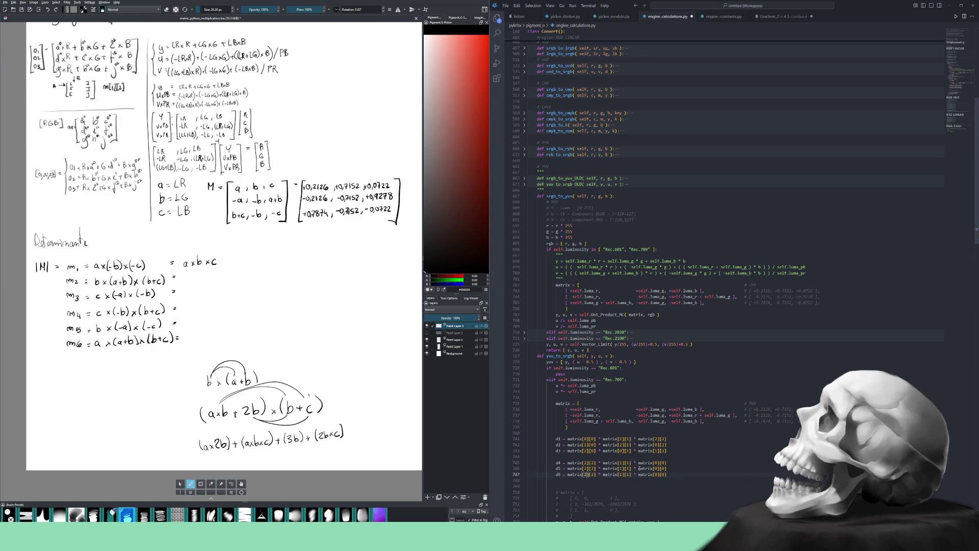
Review the d4 indices and change d5's first row index to 1.
key("Up")
key("Up")
key("shift+Right")
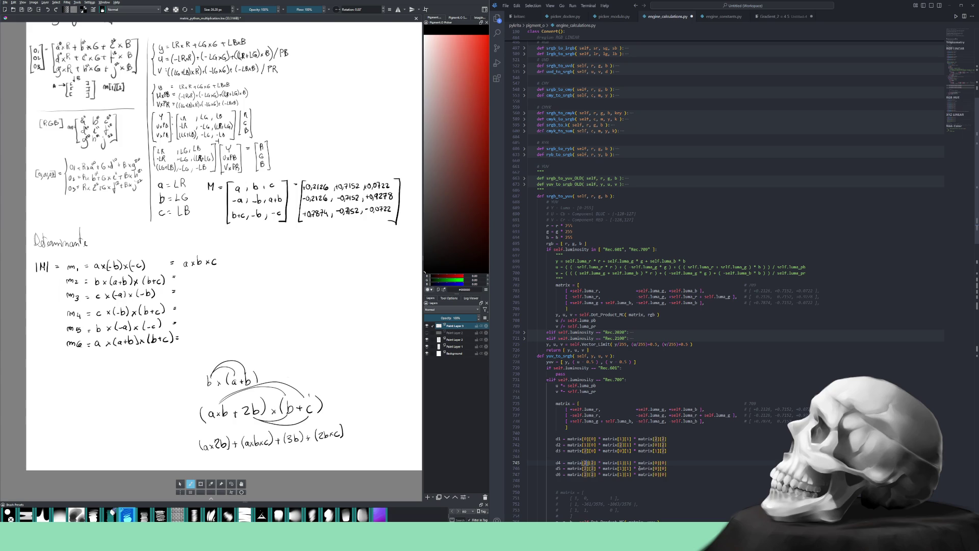
key("Down")
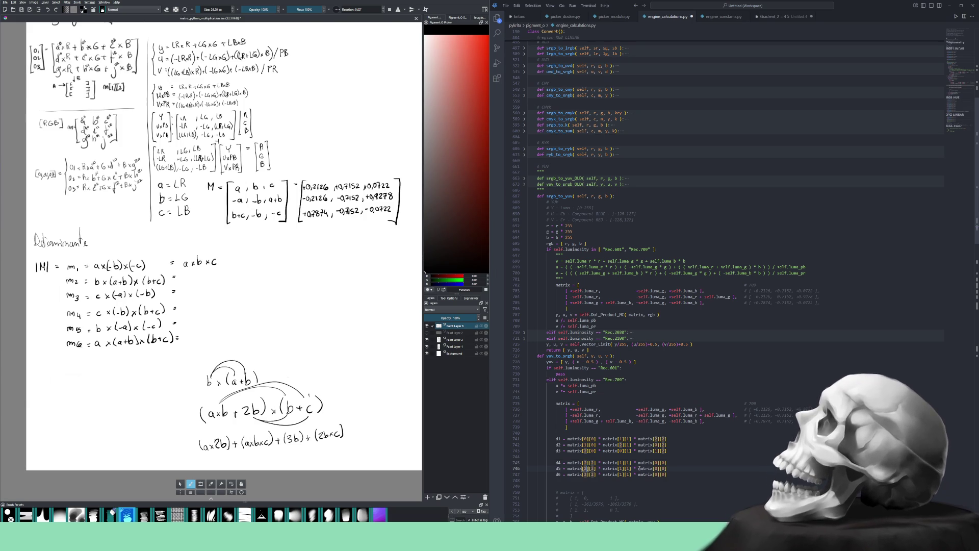
key("BackSpace")
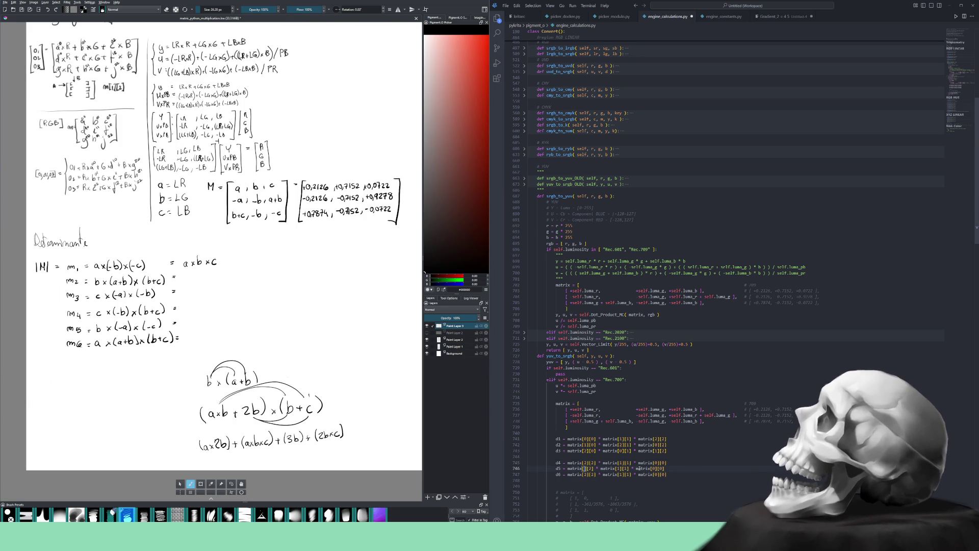
type("1")
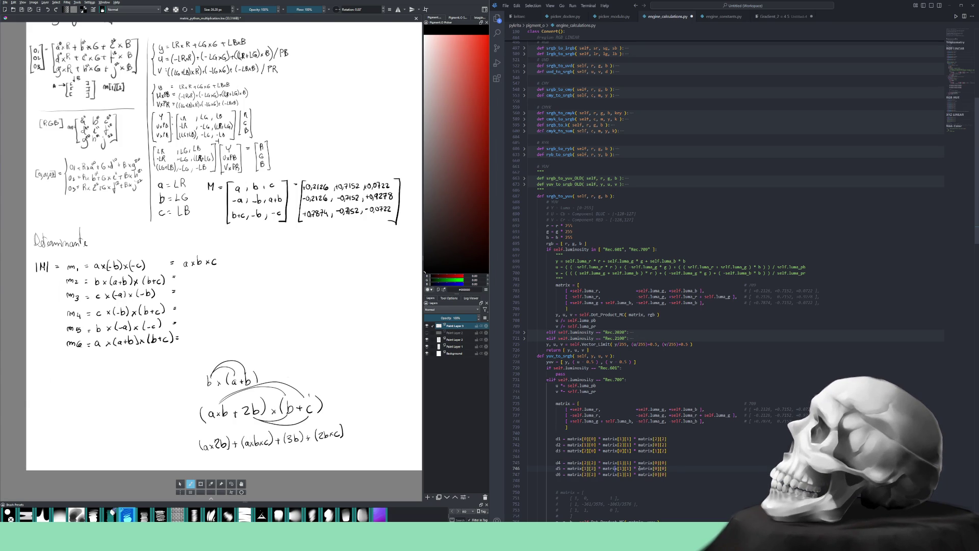